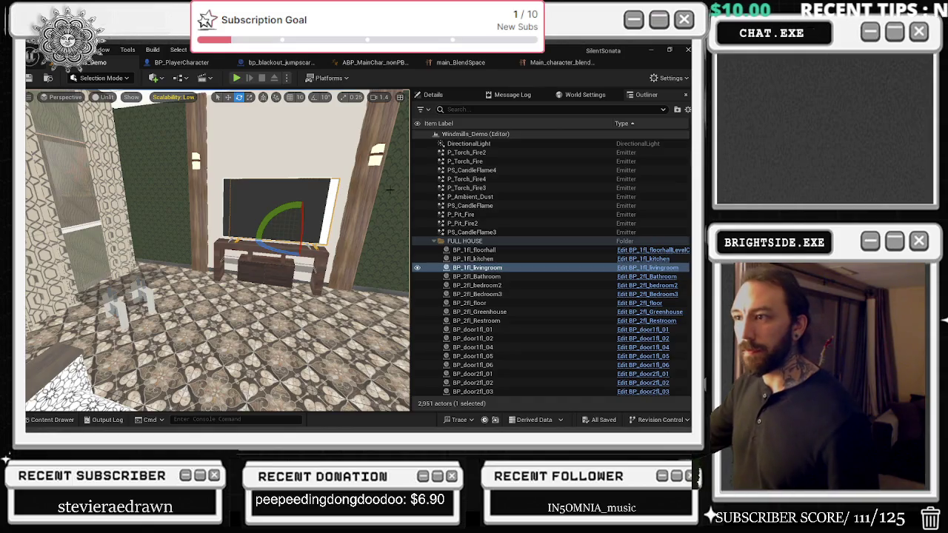
Delete the BP_1fl_livingroom actor and fly the view out to the house front.
drag(351, 234, 368, 256)
key(Delete)
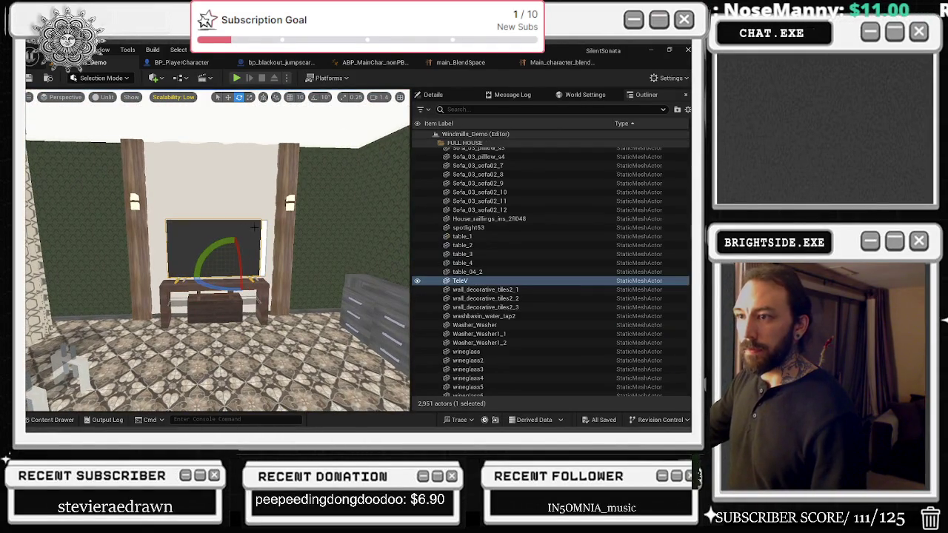
mouse_move(263, 235)
mouse_down()
mouse_move(263, 280)
mouse_move(363, 280)
mouse_up()
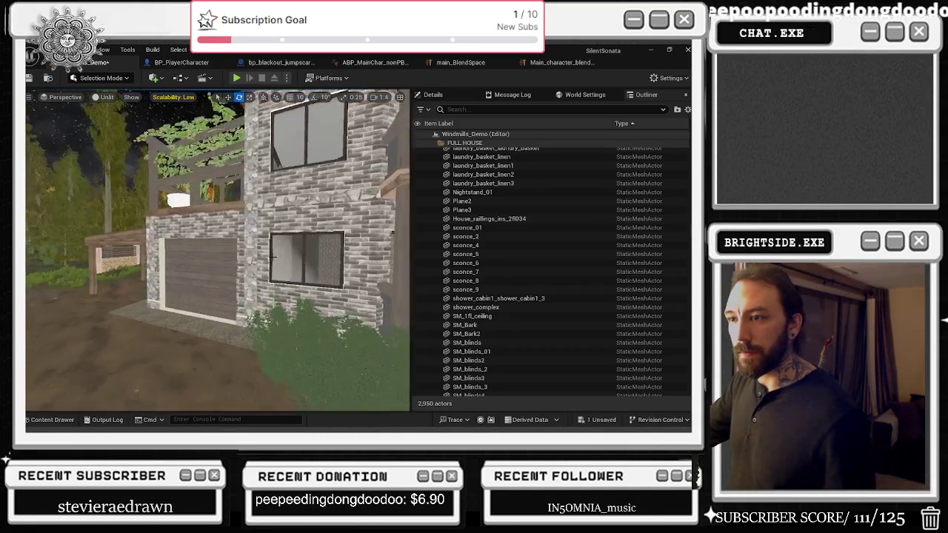
Select BP_door_Garage and open its Blueprint Event Graph with Ctrl+E.
click(174, 283)
key(ctrl+e)
drag(266, 269, 170, 197)
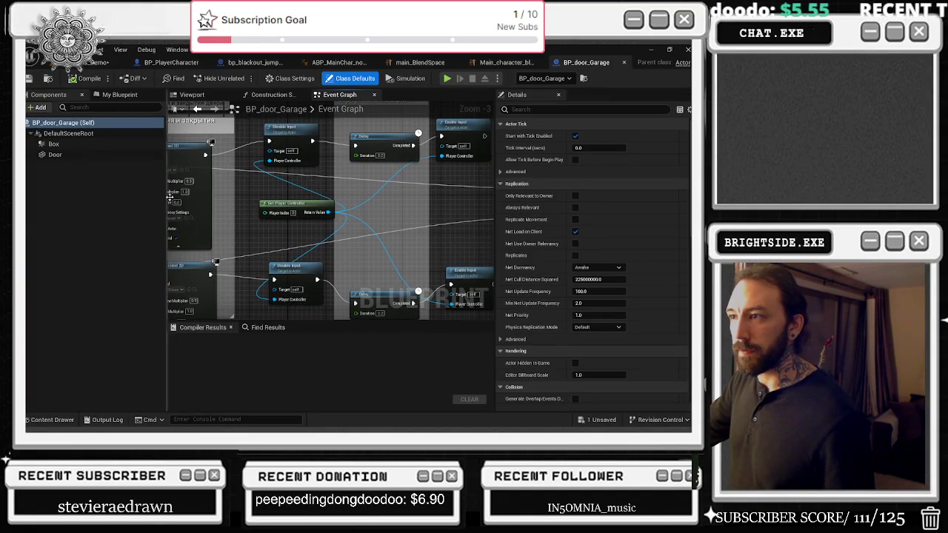
Inspect the Get Player Controller, Enable Input, Timeline, Play Sound 3D and InputAction Interact nodes.
click(307, 202)
drag(323, 179, 303, 206)
click(443, 170)
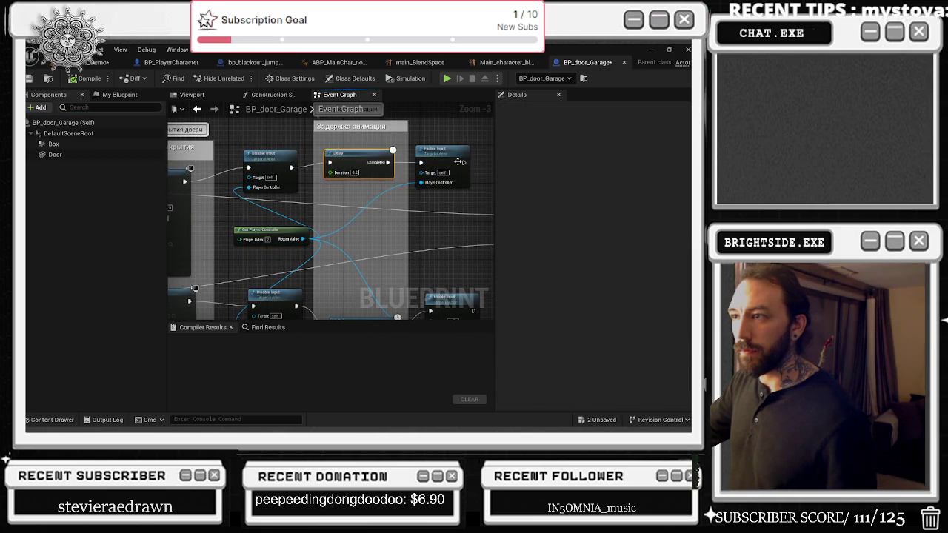
mouse_move(443, 183)
mouse_down()
mouse_move(379, 149)
mouse_move(379, 111)
mouse_up()
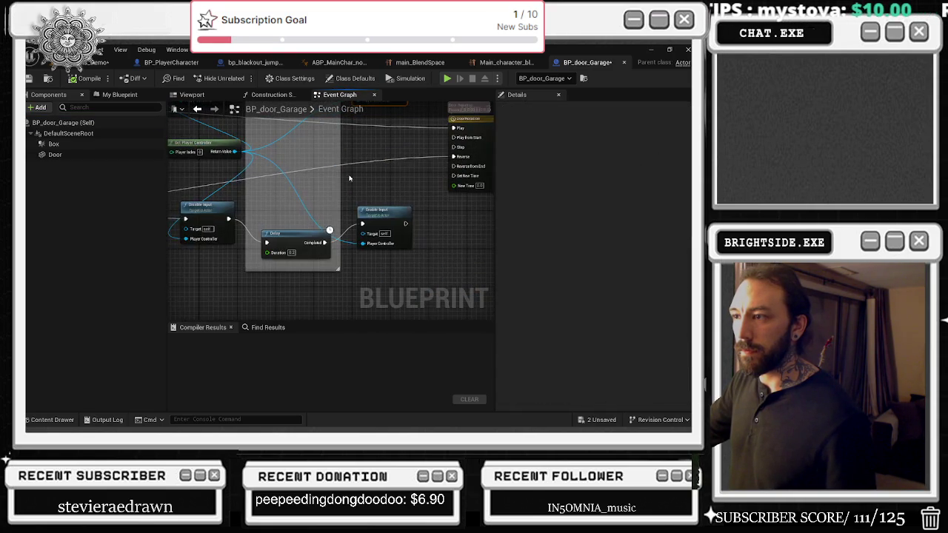
click(381, 231)
mouse_move(473, 175)
mouse_down()
mouse_move(418, 192)
mouse_move(222, 186)
mouse_move(261, 180)
mouse_up()
mouse_move(372, 170)
mouse_down()
mouse_move(260, 222)
mouse_move(493, 221)
mouse_up()
drag(364, 227, 499, 202)
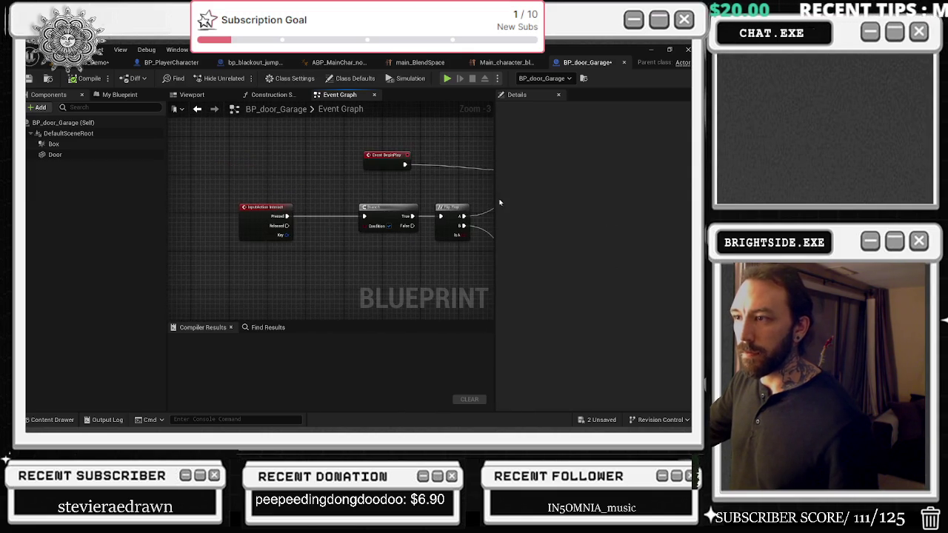
drag(315, 216, 259, 230)
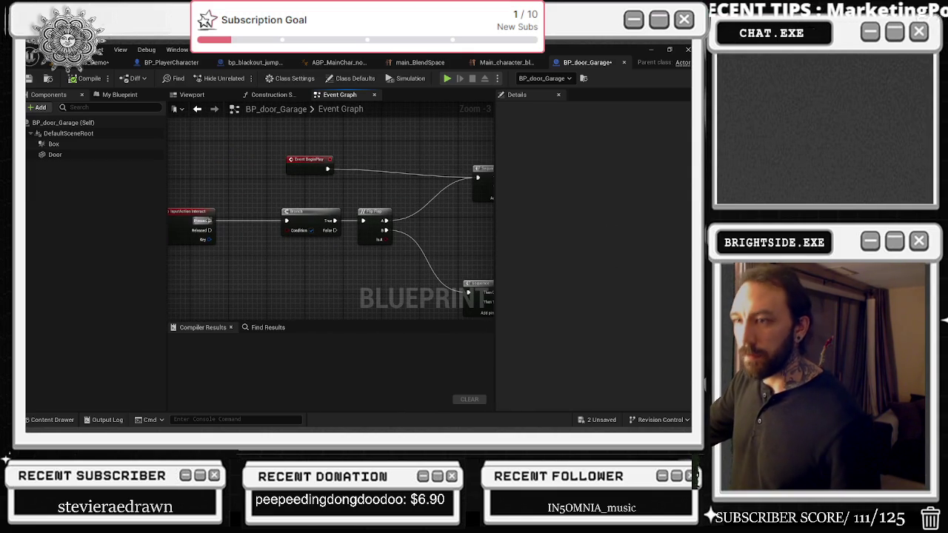
Review the Branch and door node group, then browse to the Create Widget class's widget asset.
click(311, 222)
scroll(335, 249, down, 8)
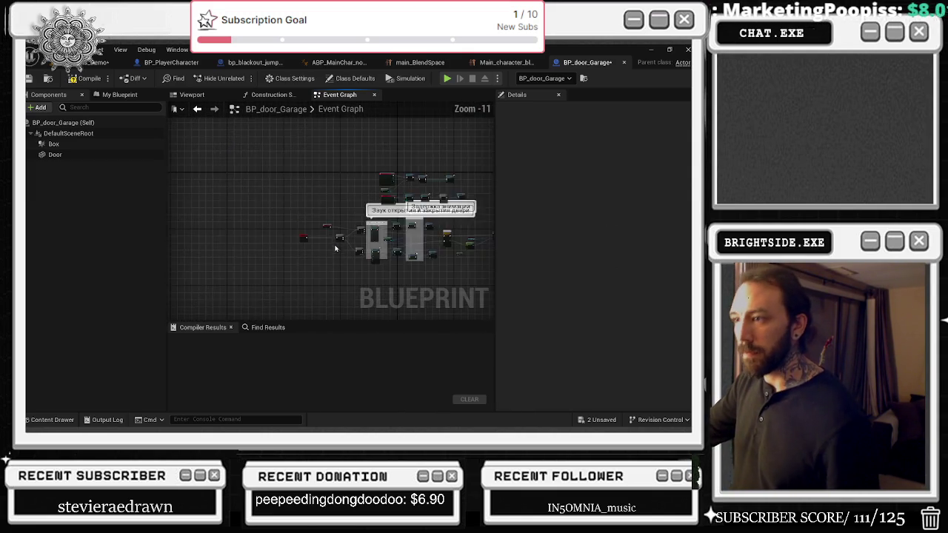
drag(335, 249, 229, 271)
scroll(326, 220, up, 5)
drag(191, 172, 411, 271)
scroll(383, 206, up, 5)
scroll(383, 206, down, 3)
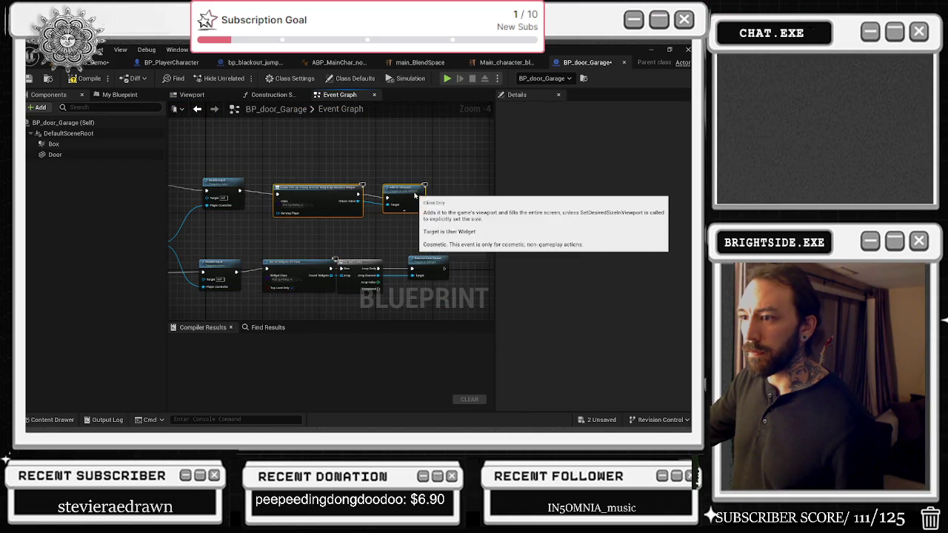
drag(370, 192, 437, 175)
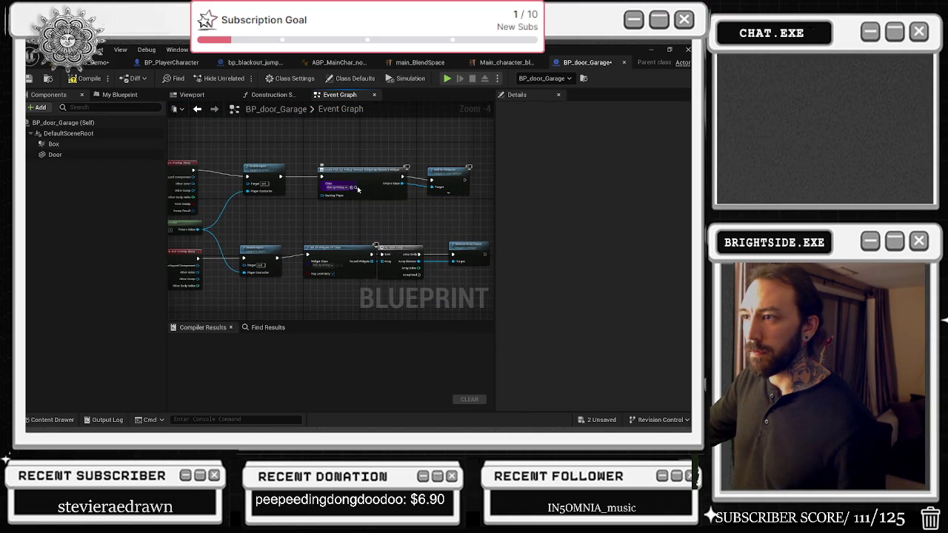
click(357, 188)
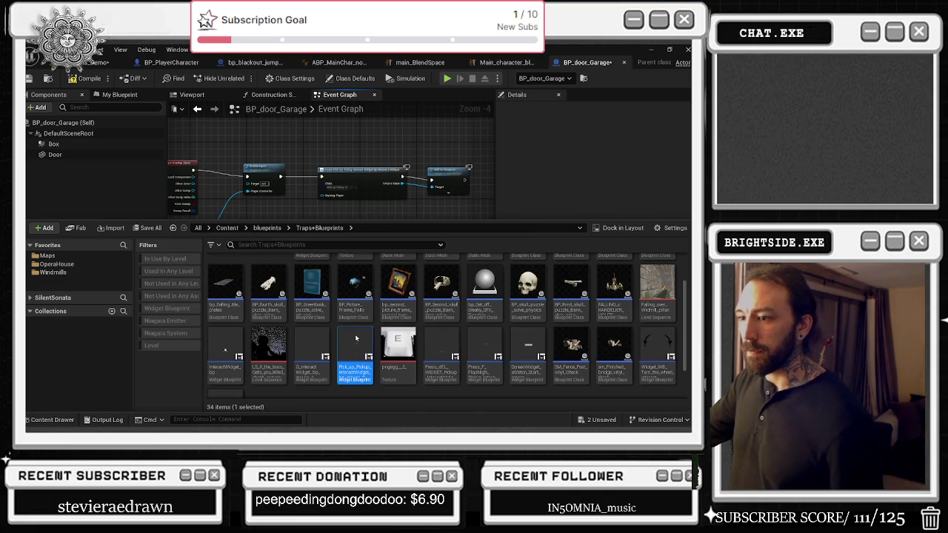
Open Pick_up_Pickup_InteractWidget_bp_mouse_2, check the 'Press E To Pickup' TextBlock text, then view its Graph.
double_click(355, 352)
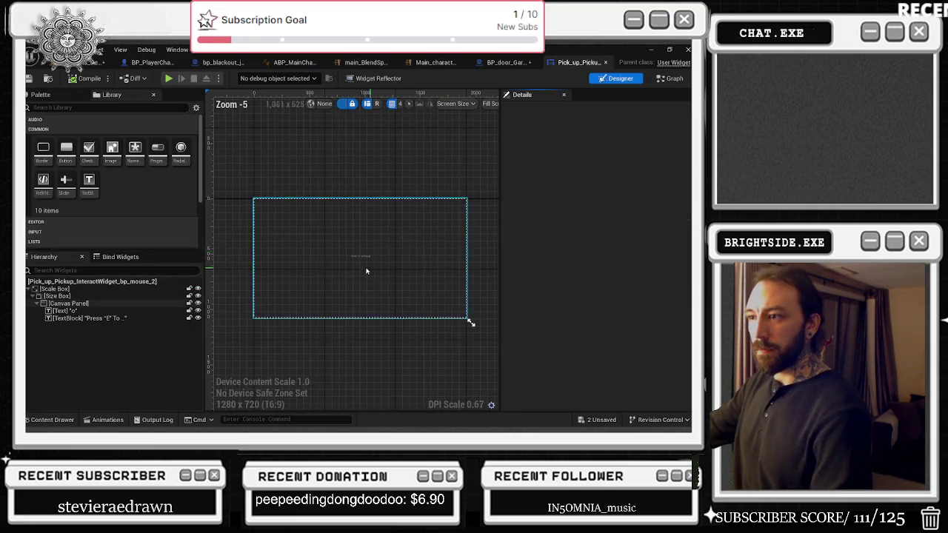
click(454, 210)
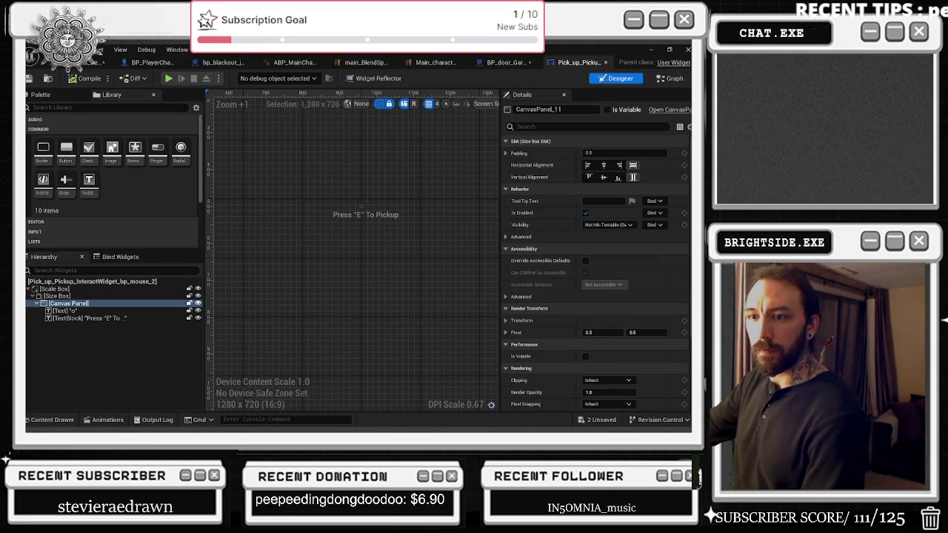
click(70, 319)
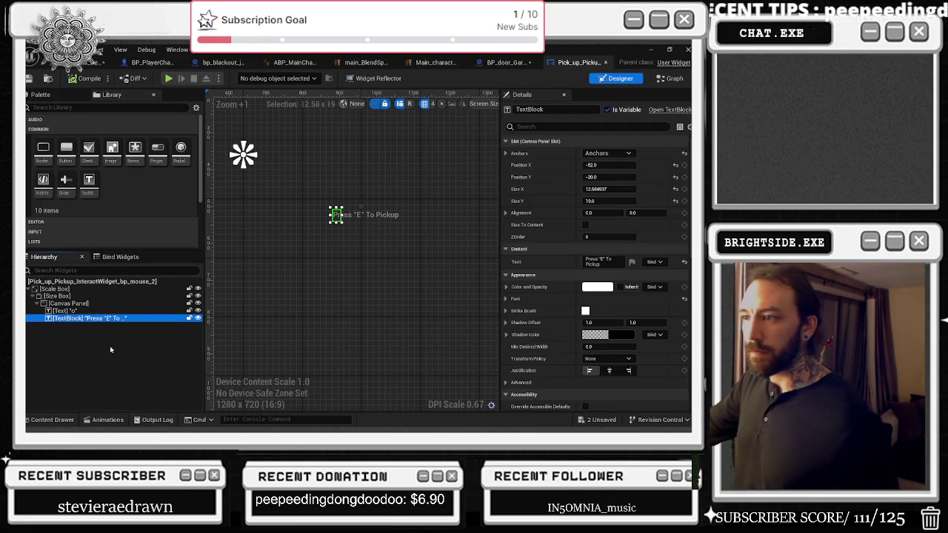
click(622, 262)
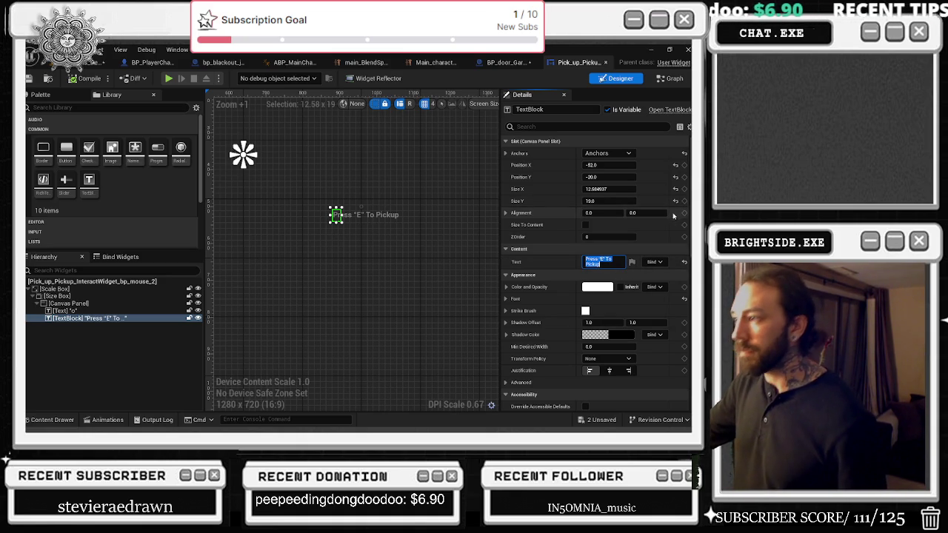
click(669, 79)
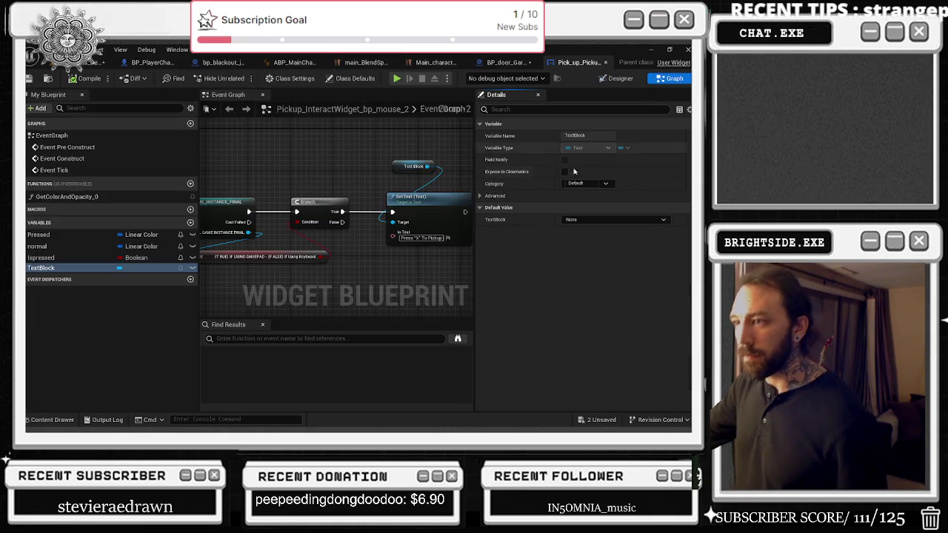
Delete the Event Tick node and shift the Branch and Set Text nodes right.
scroll(417, 250, down, 3)
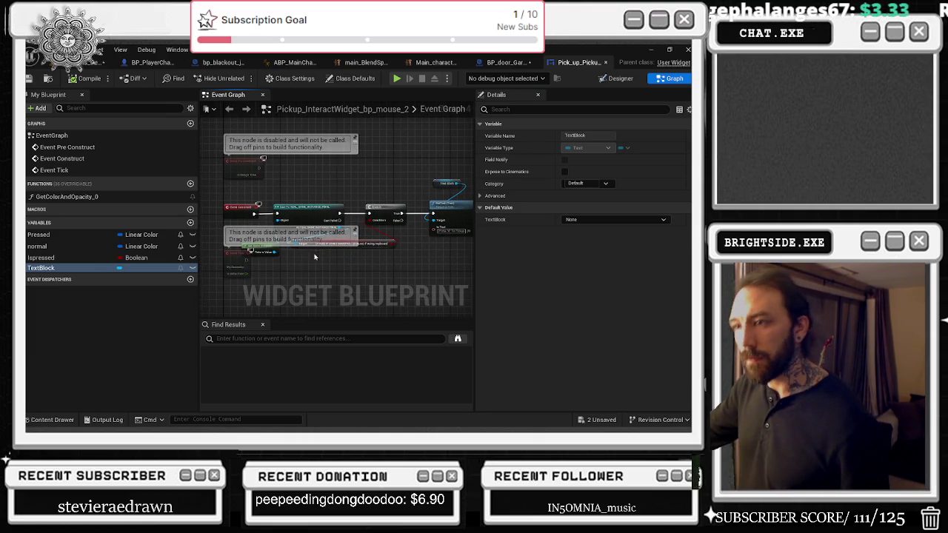
click(245, 250)
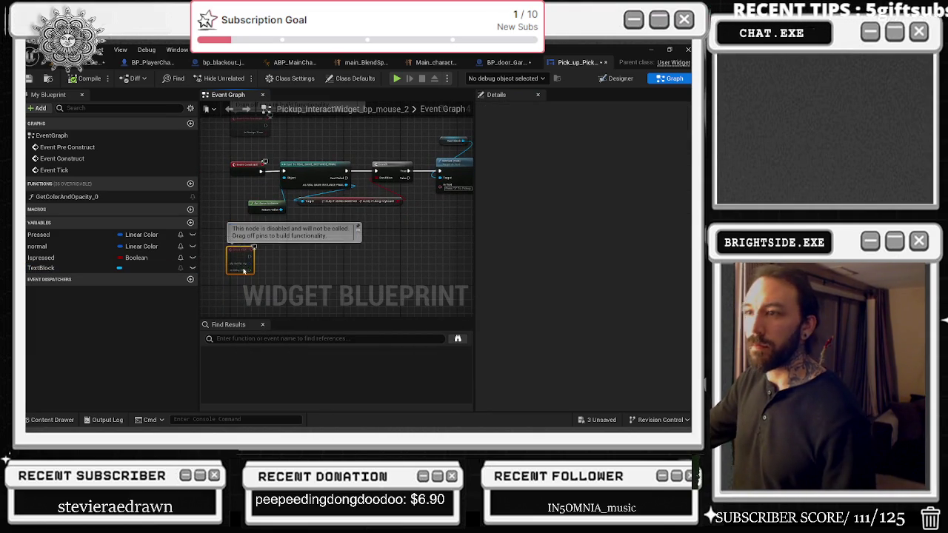
key(Delete)
drag(289, 141, 415, 219)
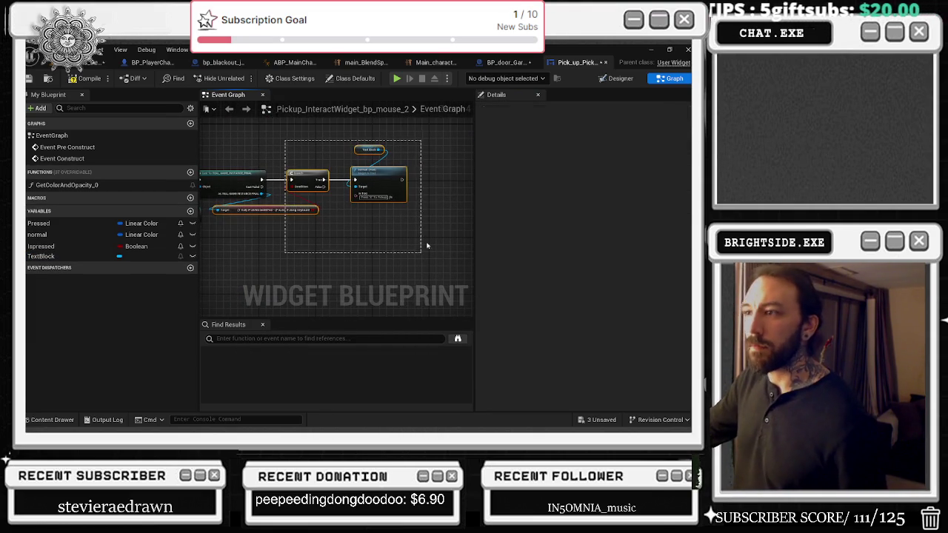
mouse_move(383, 180)
mouse_down()
mouse_move(424, 180)
mouse_move(350, 195)
mouse_move(332, 164)
mouse_move(297, 166)
mouse_up()
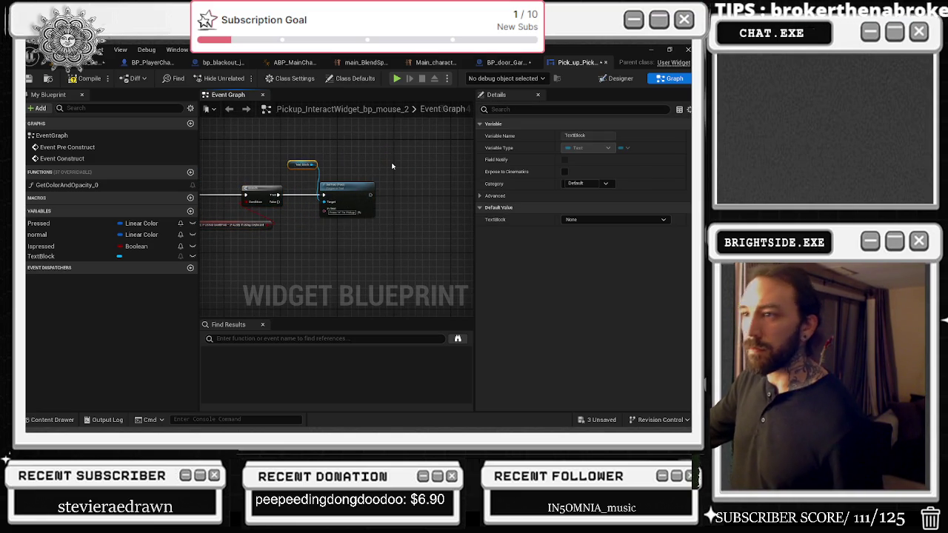
click(304, 230)
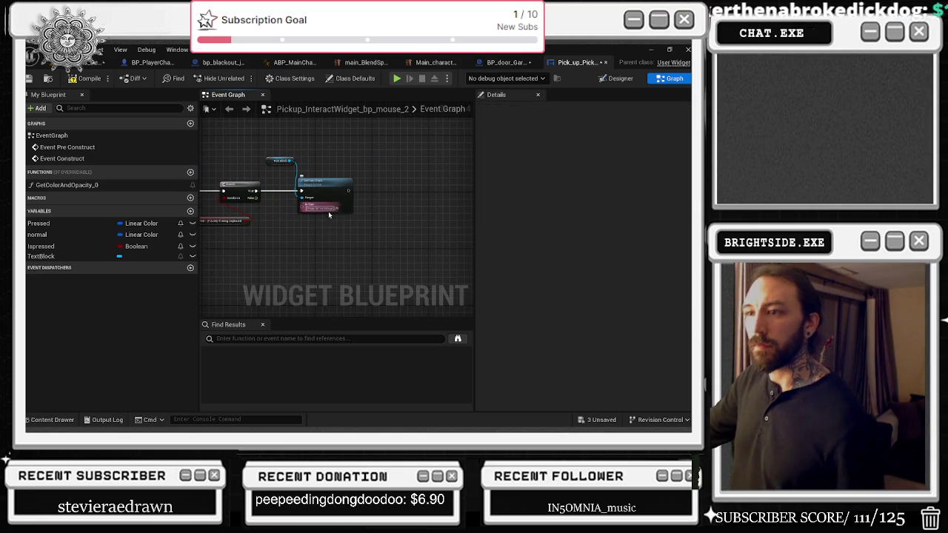
Chain a new Branch off the first Branch's False output and add a Boolean variable.
scroll(346, 219, up, 3)
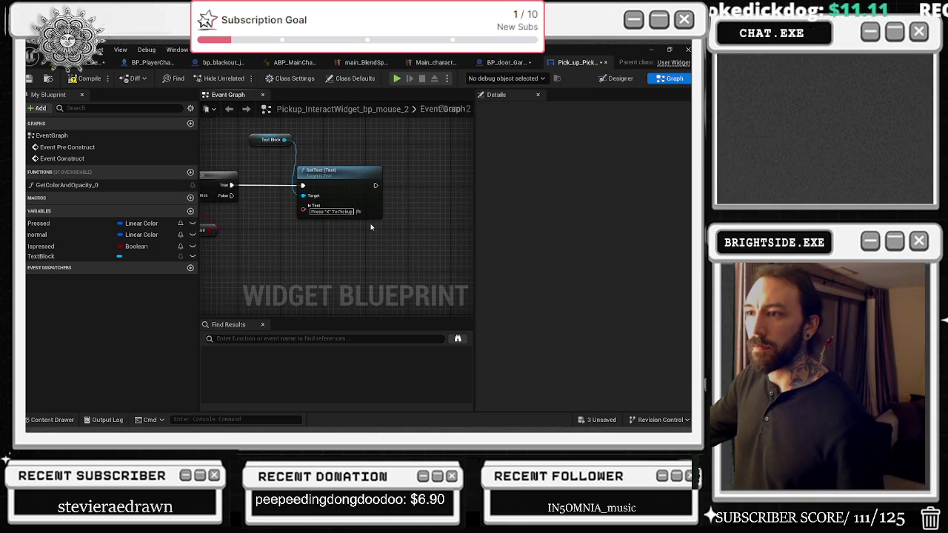
drag(363, 182, 437, 183)
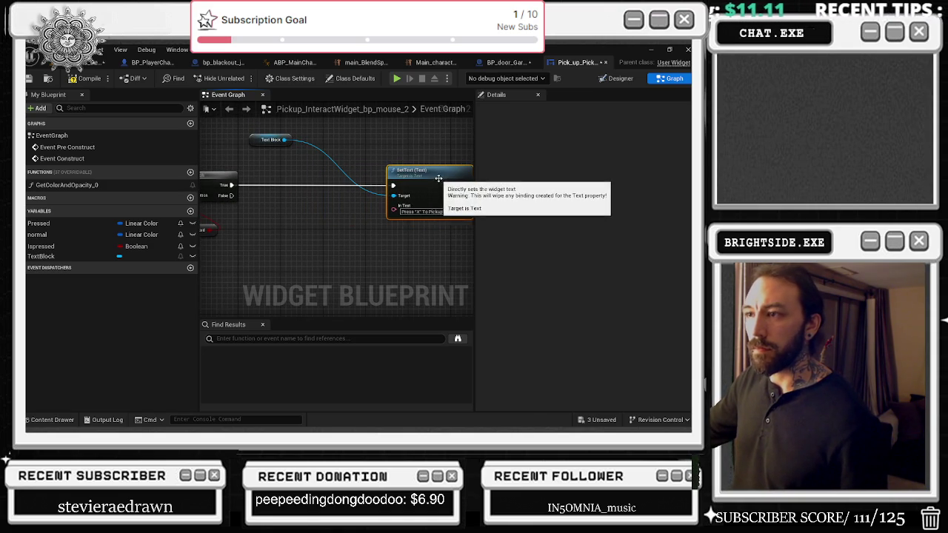
drag(274, 140, 343, 135)
mouse_move(296, 184)
mouse_down()
mouse_move(319, 175)
mouse_move(319, 194)
mouse_move(348, 215)
mouse_up()
click(341, 213)
click(356, 178)
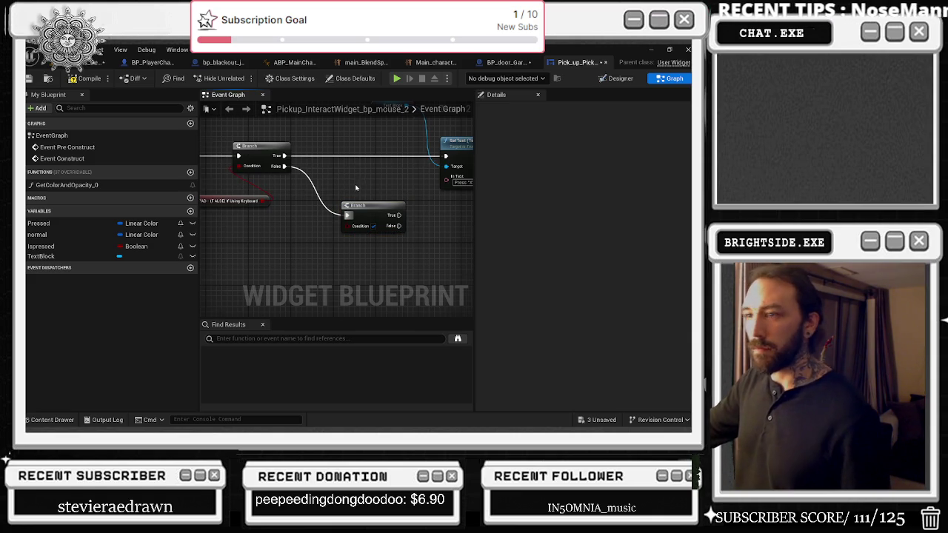
scroll(355, 188, down, 2)
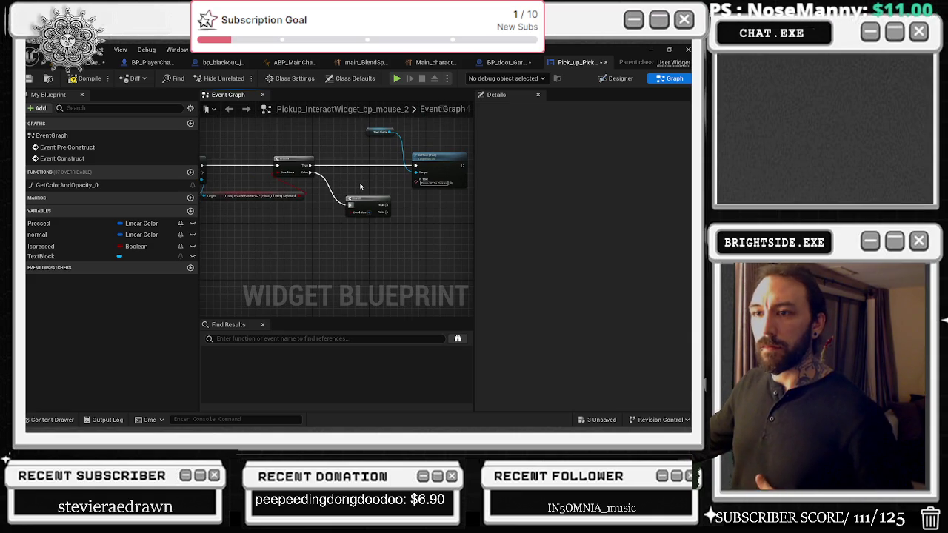
click(190, 211)
text(not pickup)
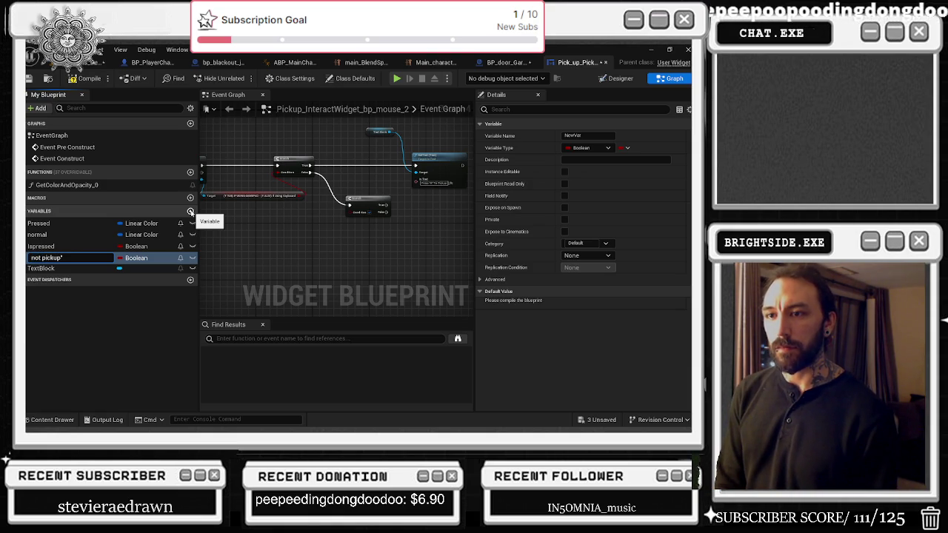
Name the Boolean 'not pickup', make it Instance Editable and Expose on Spawn, and place its getter.
key(Return)
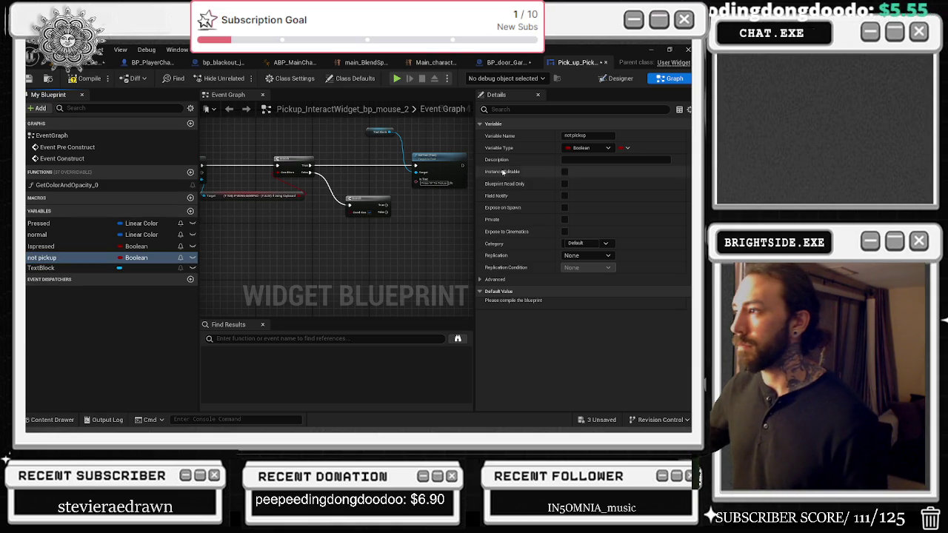
click(564, 172)
click(565, 207)
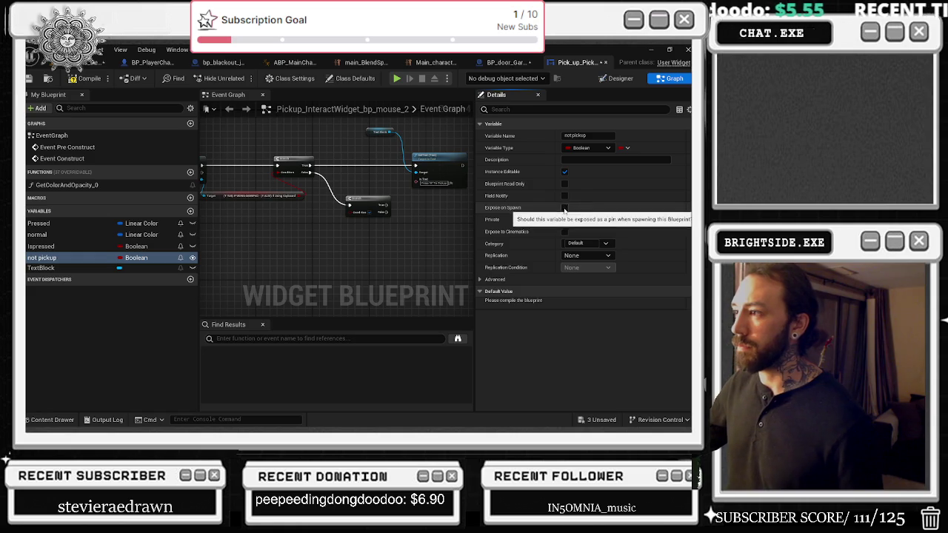
mouse_move(42, 258)
mouse_down()
mouse_move(177, 259)
mouse_move(319, 225)
mouse_up()
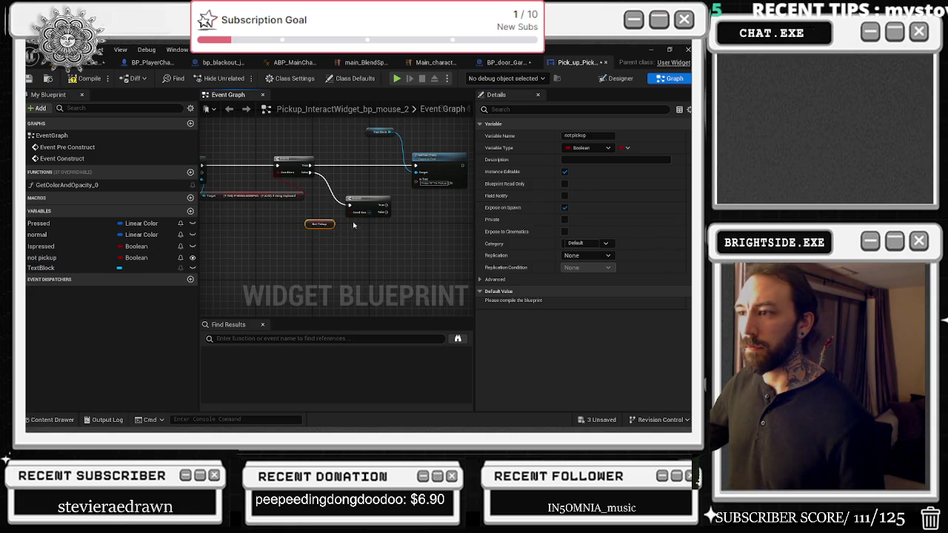
click(356, 222)
scroll(360, 209, up, 2)
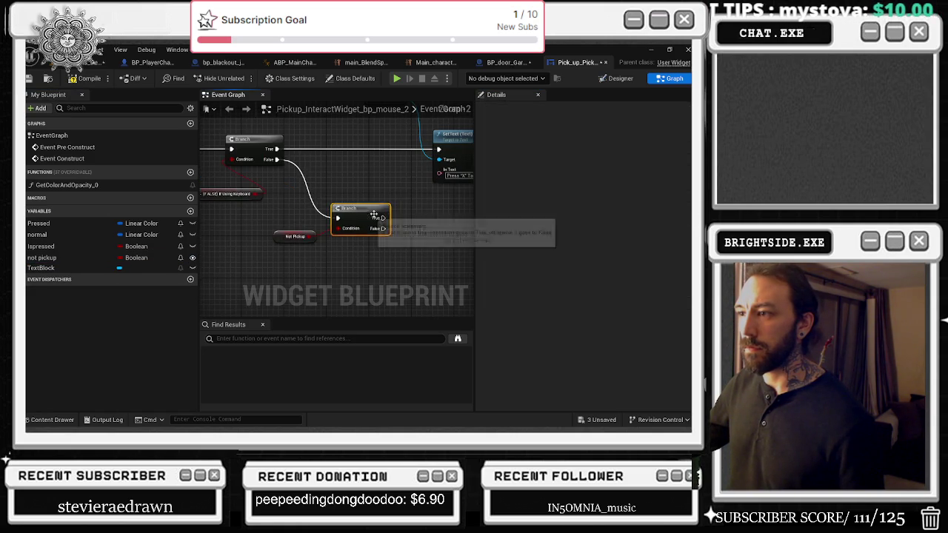
right_click(343, 256)
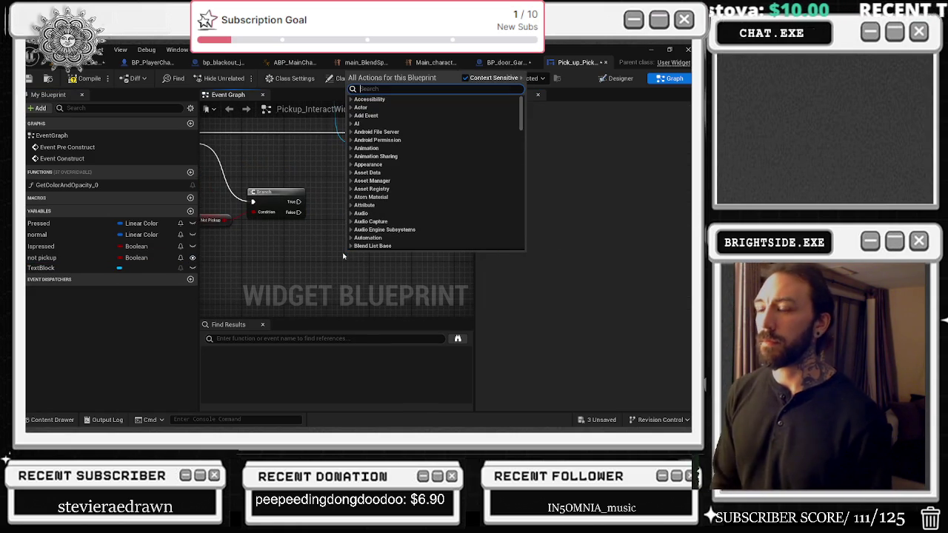
Duplicate the Text Block and SetText nodes and wire the Branch True output into the copy.
drag(295, 175, 309, 221)
drag(272, 135, 449, 215)
key(ctrl+c)
drag(394, 285, 335, 230)
key(ctrl+v)
mouse_move(249, 195)
mouse_down()
mouse_move(318, 221)
mouse_move(380, 273)
mouse_move(392, 232)
mouse_up()
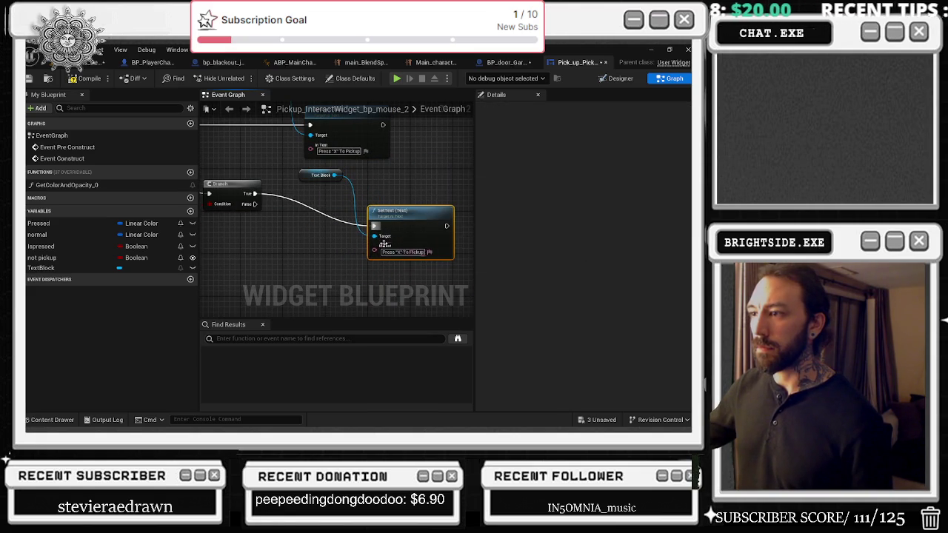
right_click(375, 250)
Promote SetText's In Text pin to a variable named 'text for widget' and compile.
click(406, 293)
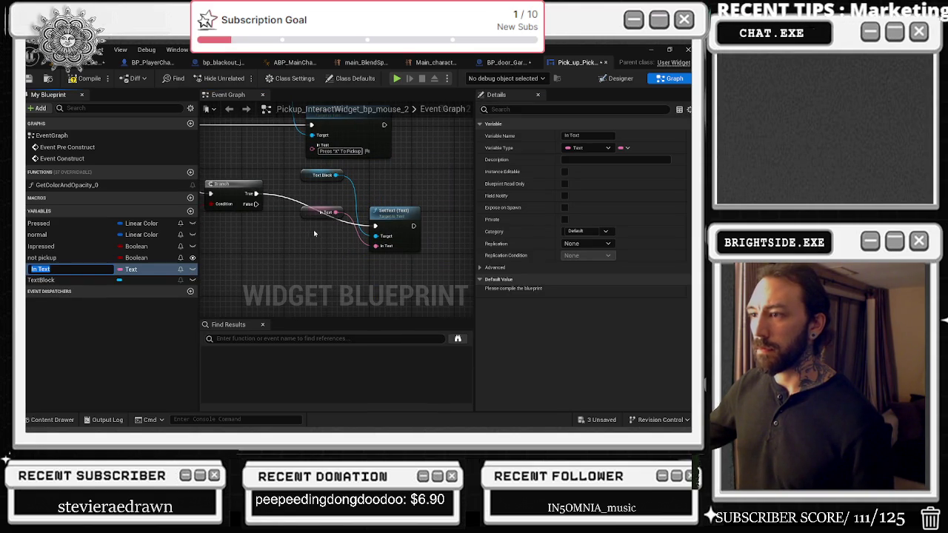
text(t for )
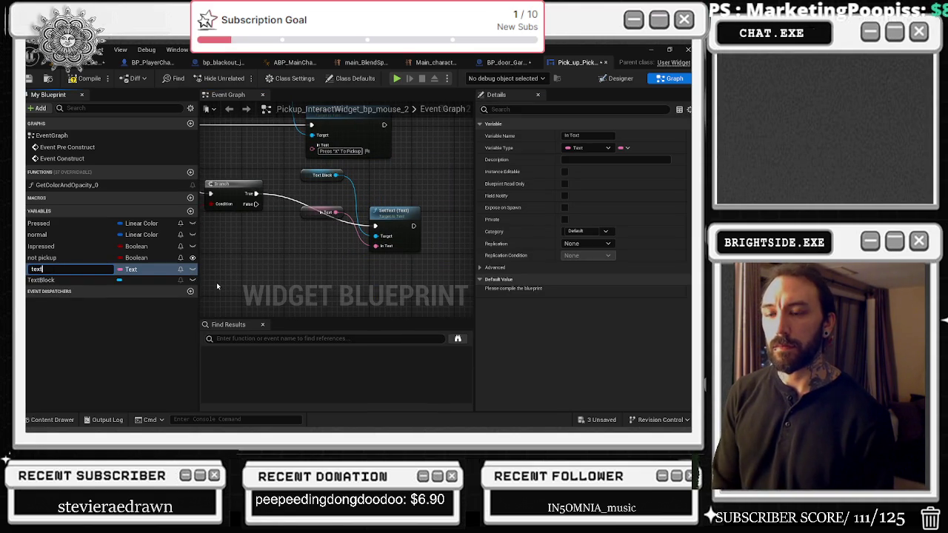
text(widget)
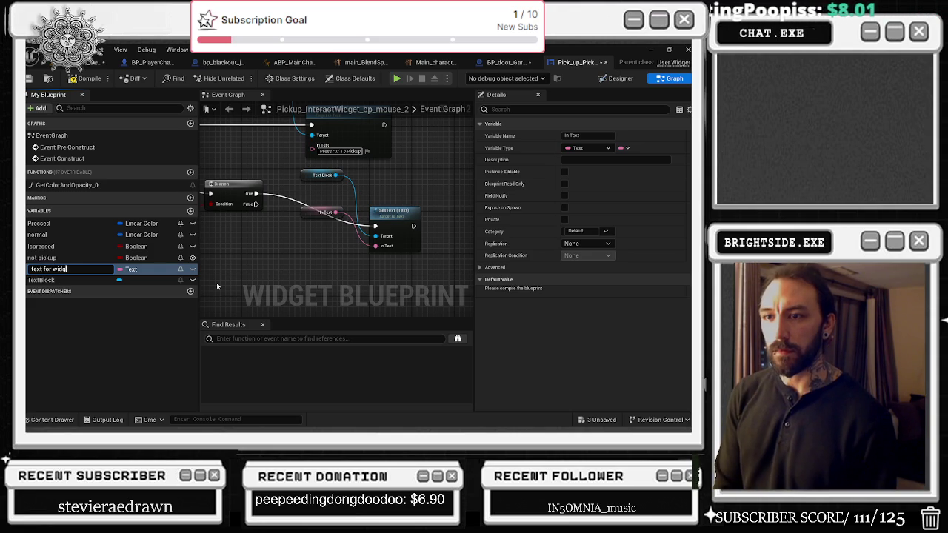
key(Return)
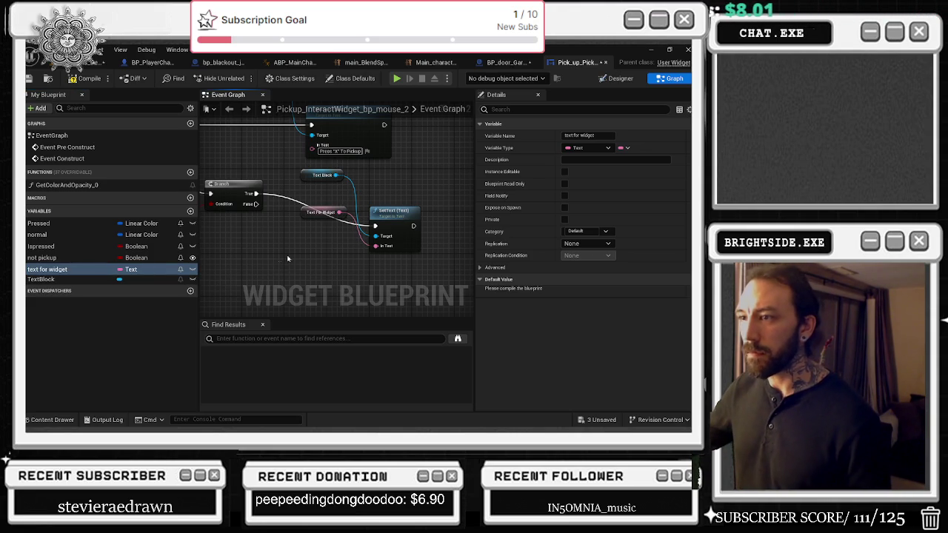
drag(308, 213, 307, 275)
click(73, 79)
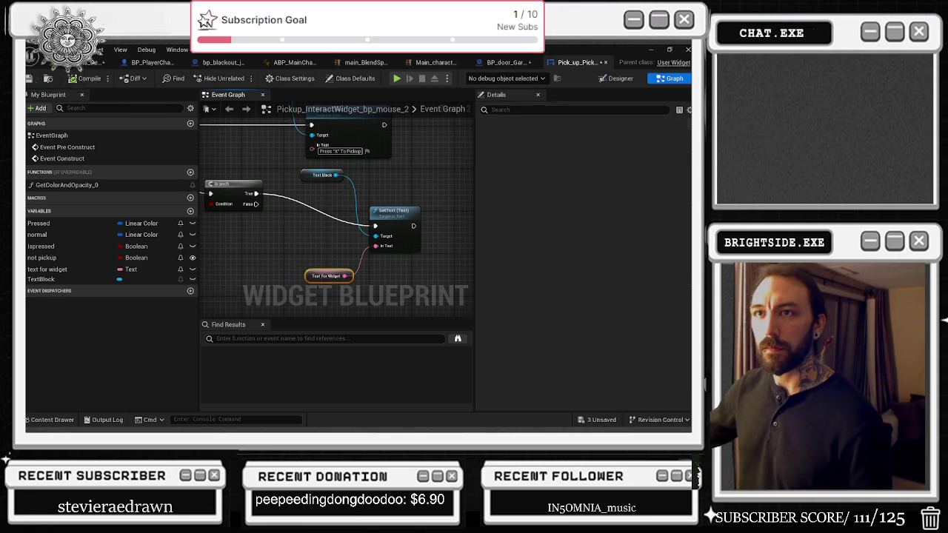
Rearrange the Text Block getter, SetText and Text For Widget nodes.
drag(308, 179, 229, 233)
drag(393, 210, 351, 178)
click(324, 277)
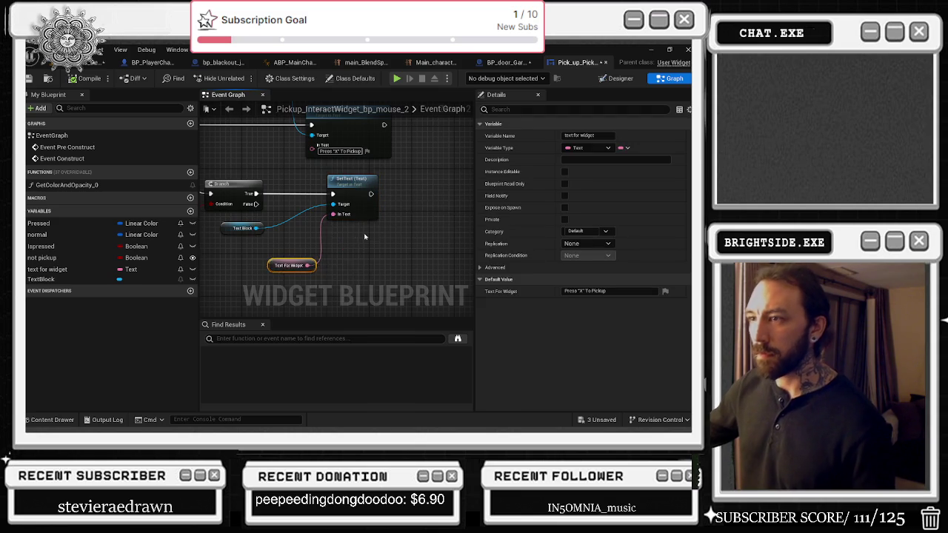
drag(355, 232, 472, 255)
scroll(329, 146, down, 3)
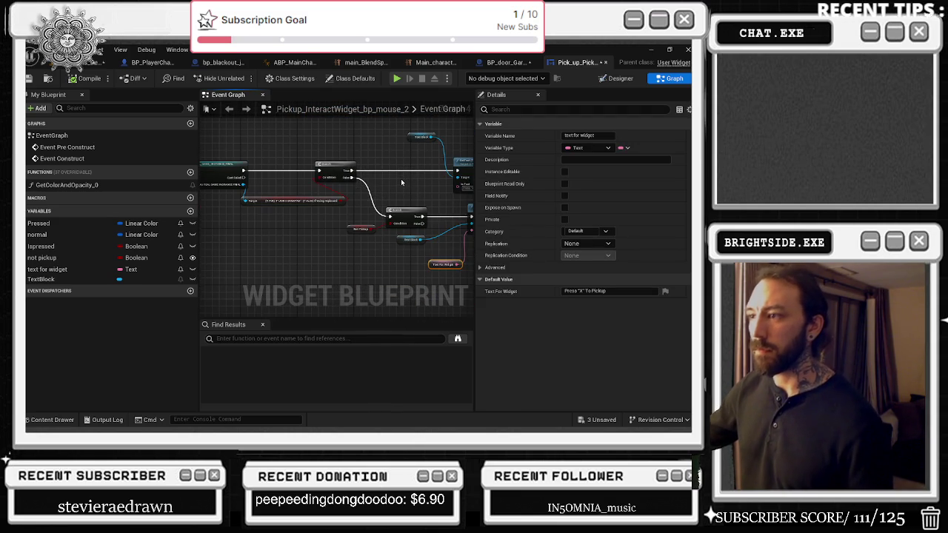
Move the node group into place and connect the Branch output to the next node.
drag(401, 179, 447, 182)
mouse_move(291, 187)
mouse_down()
mouse_move(230, 180)
mouse_move(349, 226)
mouse_move(412, 222)
mouse_move(405, 214)
mouse_up()
drag(215, 156, 258, 166)
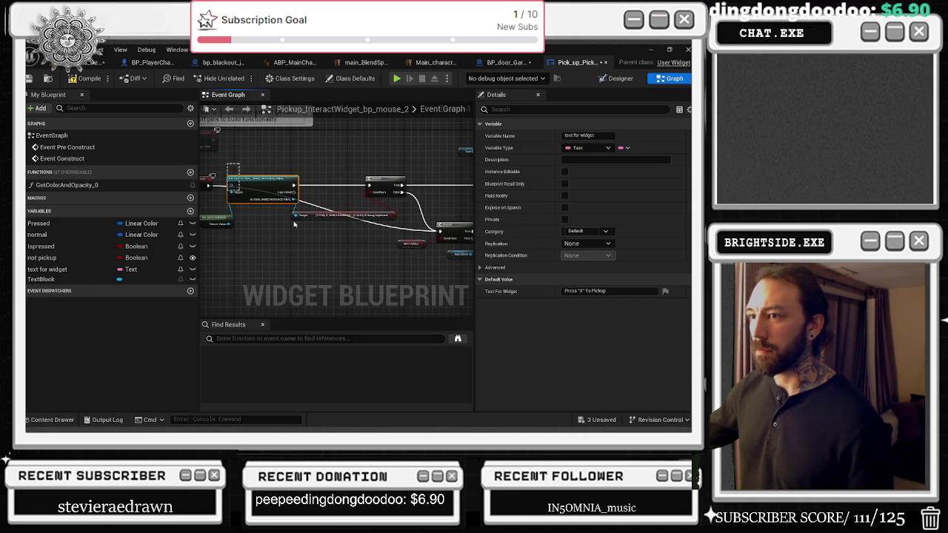
click(245, 197)
mouse_move(387, 188)
mouse_down()
mouse_move(423, 252)
mouse_move(353, 230)
mouse_move(457, 218)
mouse_up()
drag(226, 220, 457, 214)
mouse_move(271, 181)
mouse_down()
mouse_move(329, 212)
mouse_move(455, 178)
mouse_move(237, 222)
mouse_move(384, 185)
mouse_move(314, 239)
mouse_move(308, 220)
mouse_up()
Reposition SetText below the Not Pickup Branch and select the Text For Widget getter.
scroll(226, 169, down, 4)
click(263, 172)
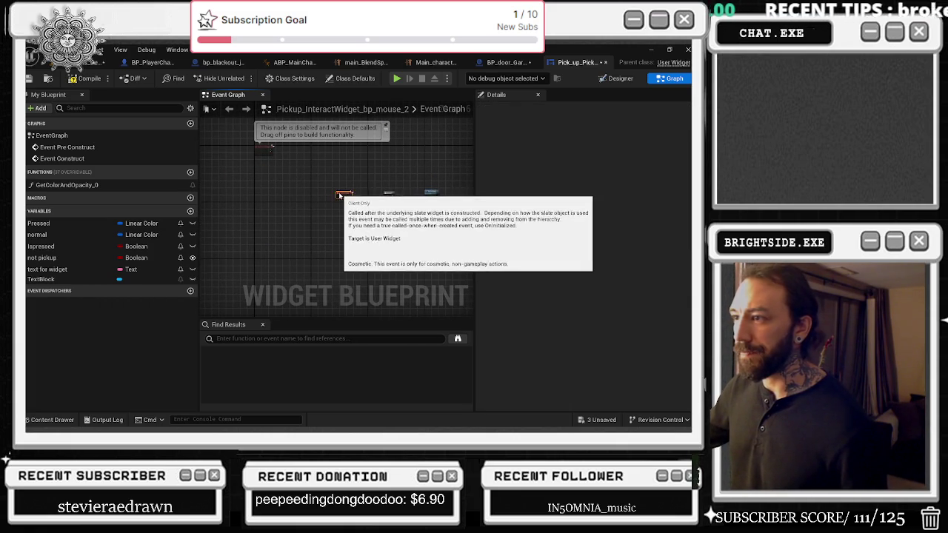
scroll(388, 211, up, 4)
click(387, 209)
mouse_move(375, 216)
mouse_down()
mouse_move(235, 216)
mouse_move(309, 237)
mouse_move(296, 215)
mouse_move(320, 189)
mouse_move(199, 224)
mouse_up()
mouse_move(467, 148)
mouse_down()
mouse_move(387, 175)
mouse_move(386, 223)
mouse_up()
drag(296, 134, 307, 118)
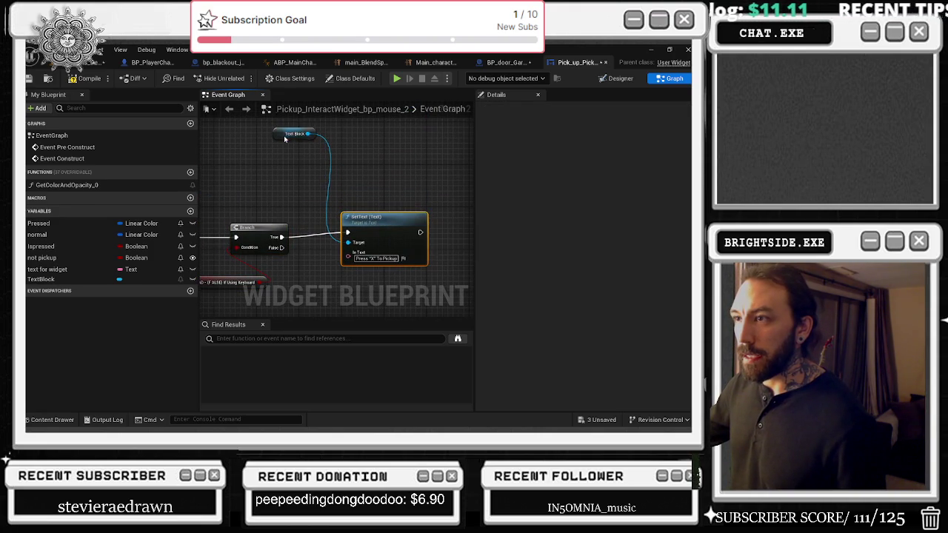
drag(223, 253, 420, 179)
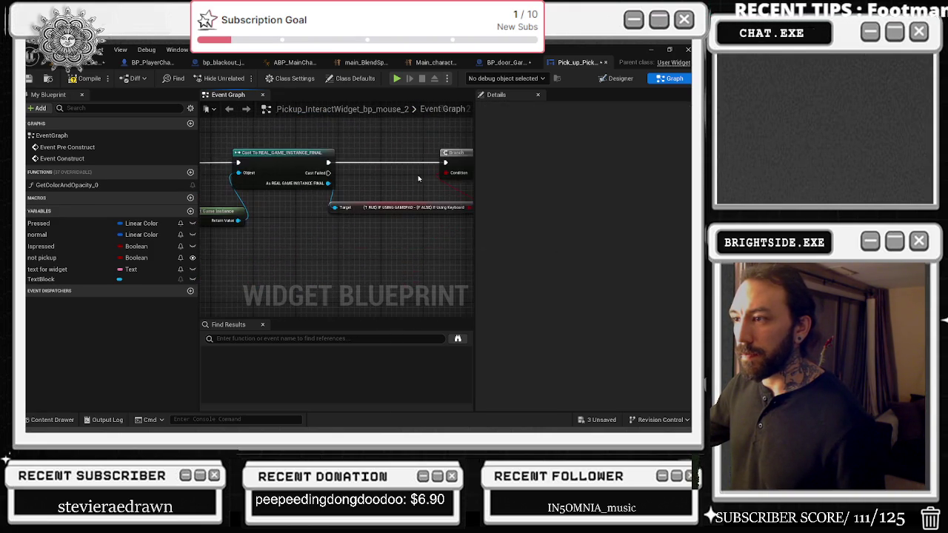
scroll(361, 225, down, 2)
scroll(365, 238, up, 1)
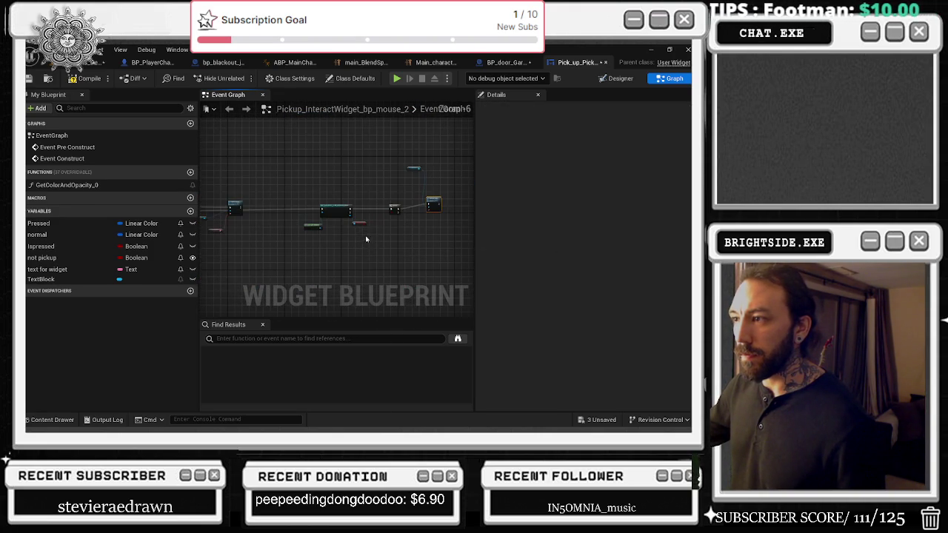
drag(365, 238, 385, 233)
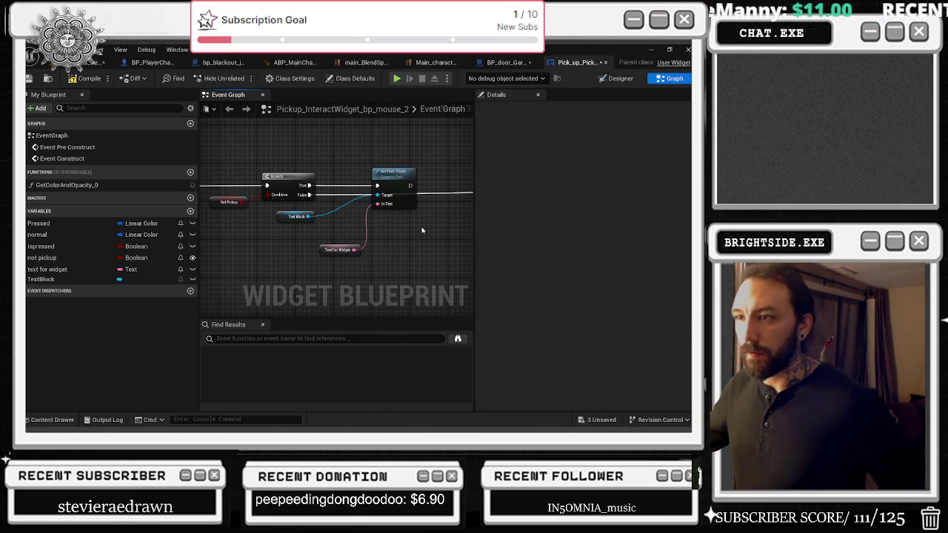
click(327, 252)
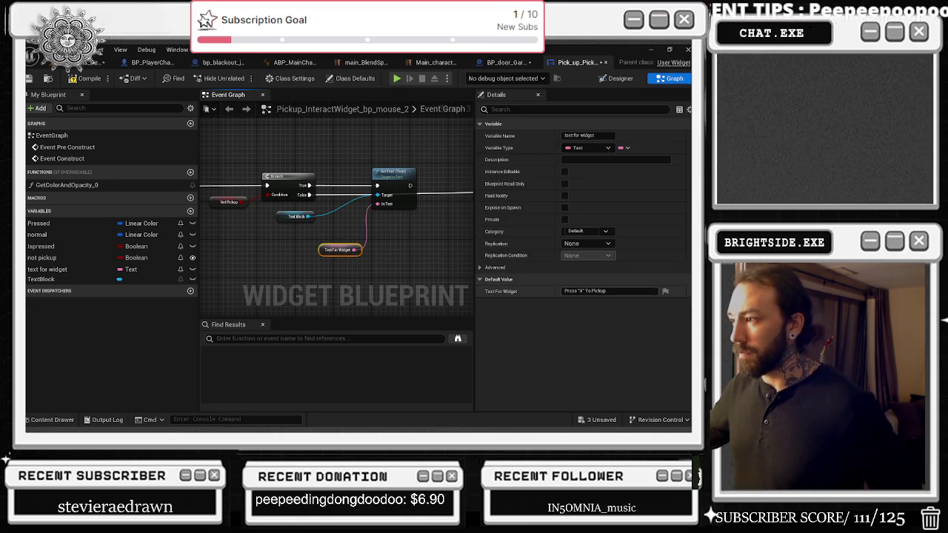
Change the 'text for widget' default value from 'Press "X" To Pickup' to 'Press "E" To Pickup'.
double_click(599, 291)
text(E)
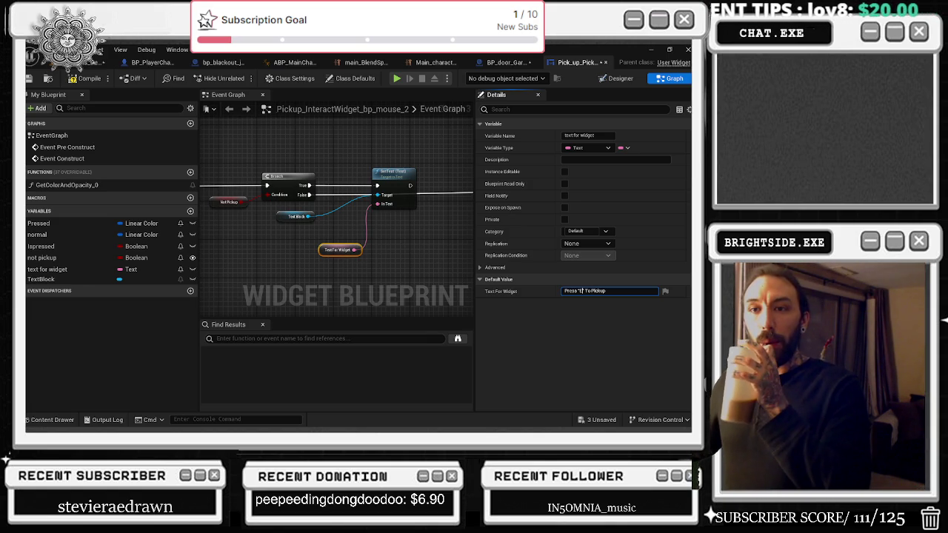
click(297, 217)
scroll(364, 212, up, 2)
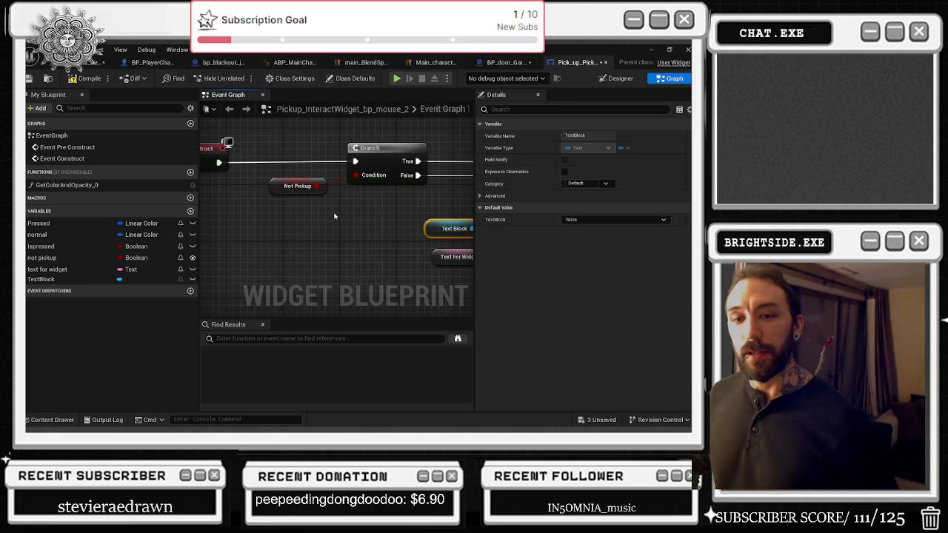
mouse_move(283, 168)
mouse_down()
mouse_move(262, 168)
mouse_move(267, 187)
mouse_move(292, 190)
mouse_move(244, 186)
mouse_move(265, 177)
mouse_up()
scroll(347, 165, down, 1)
scroll(347, 166, down, 1)
drag(348, 165, 291, 152)
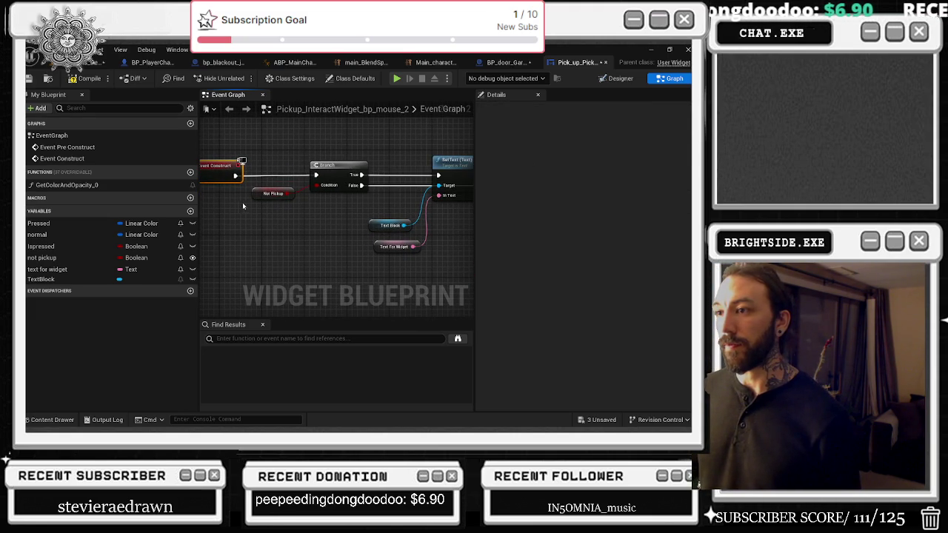
mouse_move(335, 198)
mouse_down()
mouse_move(240, 218)
mouse_move(325, 209)
mouse_move(215, 211)
mouse_move(338, 224)
mouse_move(320, 210)
mouse_move(237, 229)
mouse_up()
click(349, 194)
mouse_move(400, 176)
mouse_down()
mouse_move(306, 183)
mouse_move(456, 181)
mouse_move(349, 170)
mouse_move(380, 165)
mouse_up()
click(291, 141)
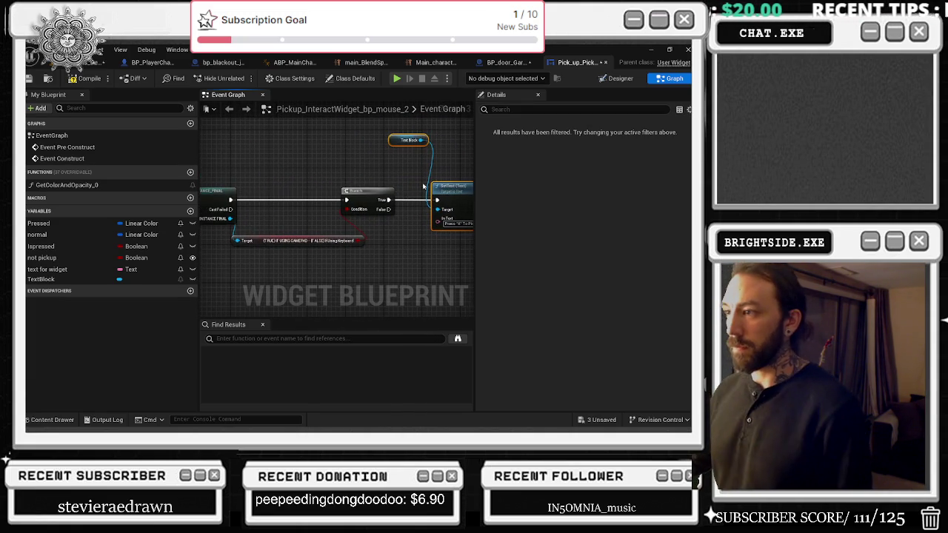
mouse_move(438, 229)
mouse_down()
mouse_move(404, 215)
mouse_move(404, 199)
mouse_up()
Add a Select node feeding SetText's In Text pin.
right_click(403, 198)
click(329, 226)
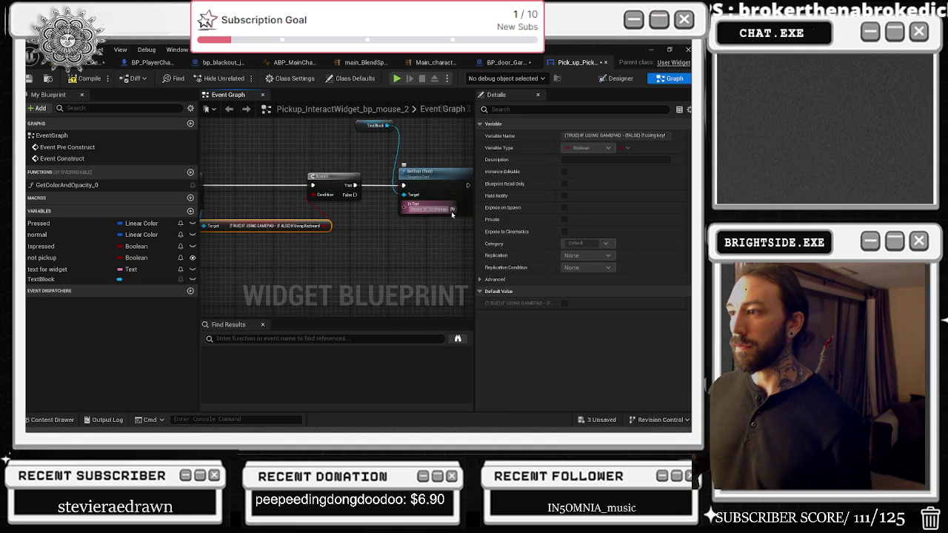
drag(404, 208, 354, 248)
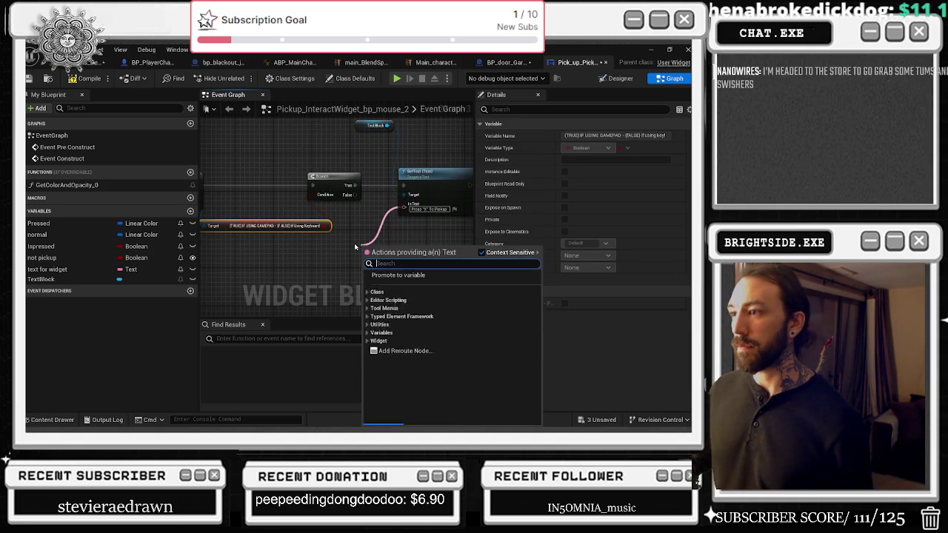
text(select)
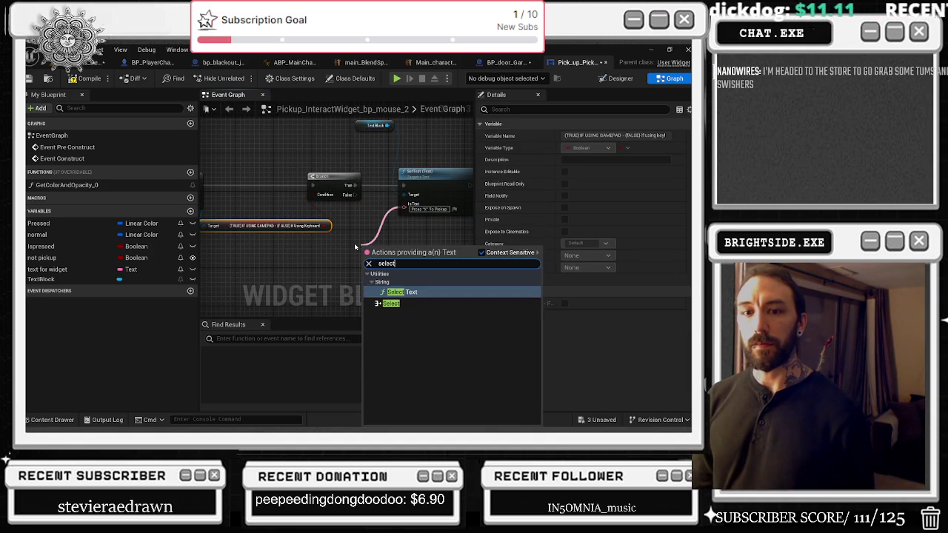
key(Down)
key(Return)
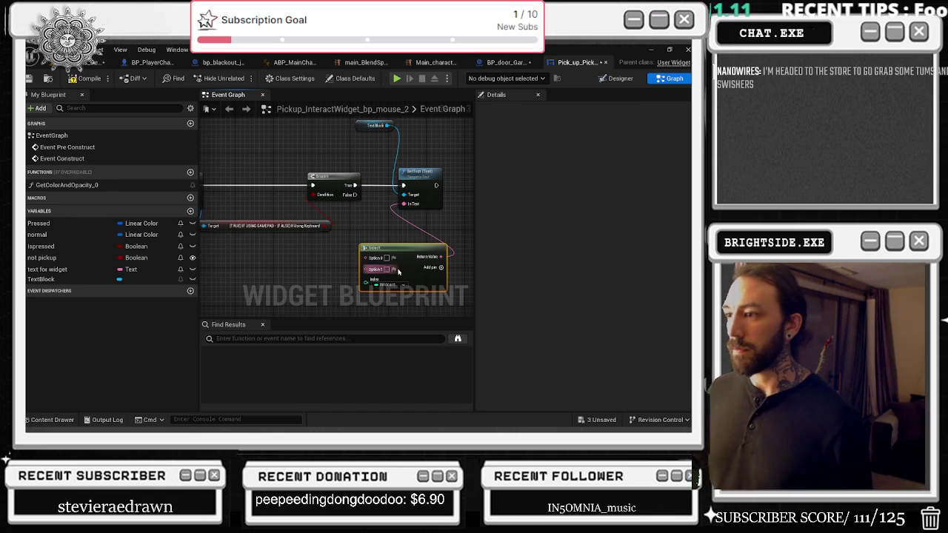
Set the Select node's False option text to 'Press "X" To Pickup'.
click(394, 270)
mouse_move(364, 236)
mouse_down()
mouse_move(263, 233)
mouse_move(424, 221)
mouse_move(439, 249)
mouse_move(469, 239)
mouse_move(261, 277)
mouse_move(390, 222)
mouse_up()
click(393, 222)
text(Press "X" To Pickup)
click(427, 226)
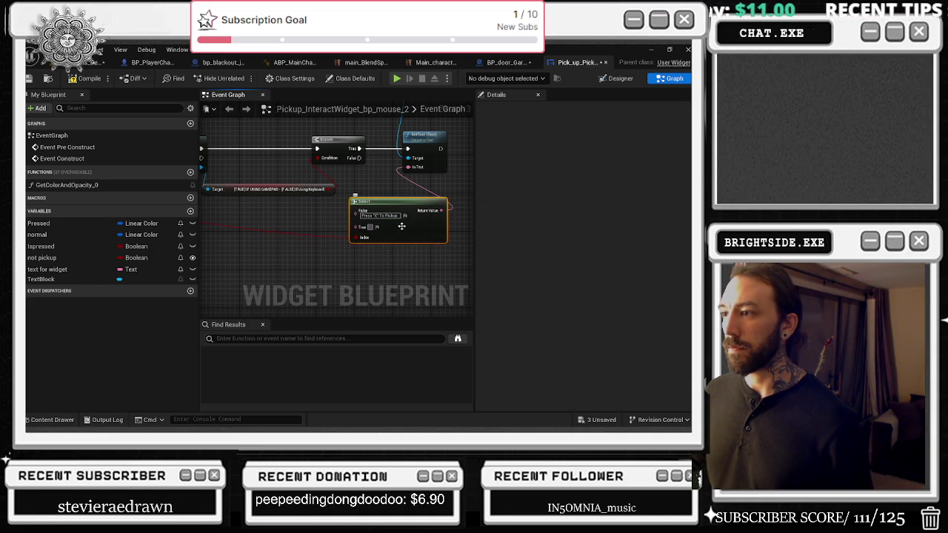
key(ctrl+space)
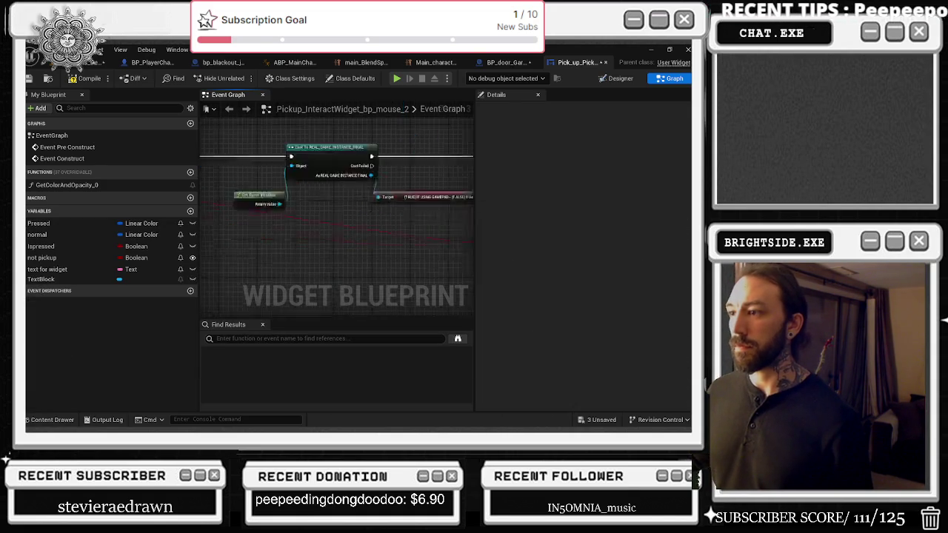
Place the Text For Widget node beside the Select node and select both.
click(348, 237)
drag(311, 185, 272, 252)
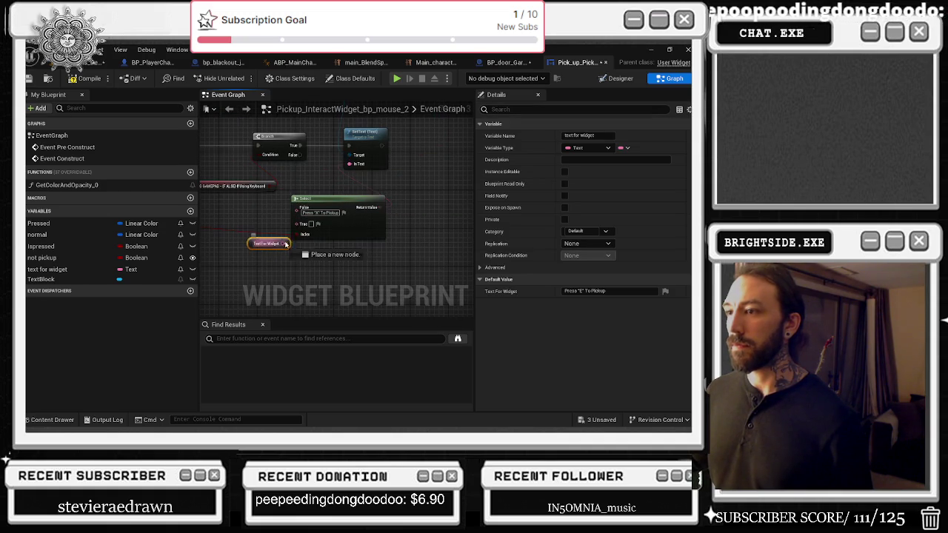
click(311, 202)
mouse_move(319, 185)
mouse_down()
mouse_move(353, 172)
mouse_move(373, 188)
mouse_move(332, 211)
mouse_move(308, 207)
mouse_up()
ctrl+click(301, 231)
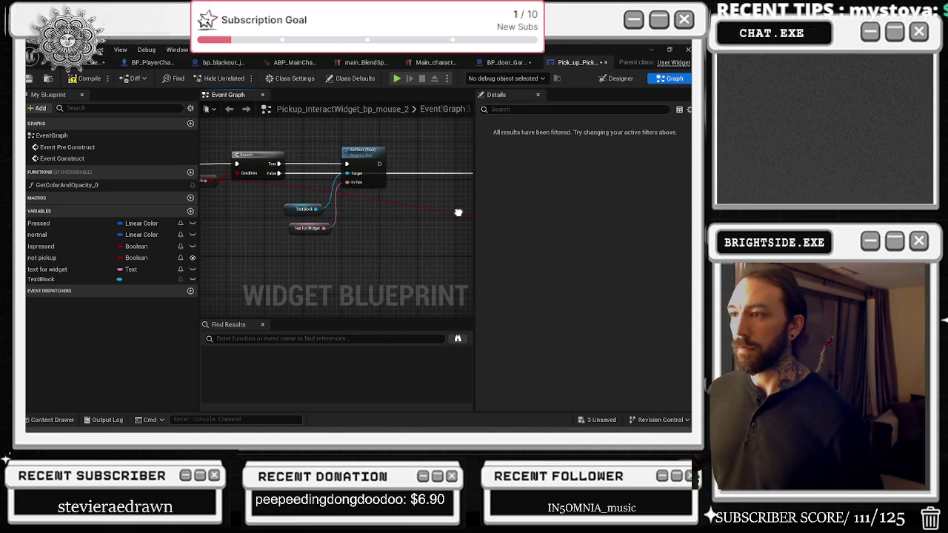
mouse_move(458, 213)
mouse_down()
mouse_move(379, 203)
mouse_move(437, 218)
mouse_move(417, 216)
mouse_up()
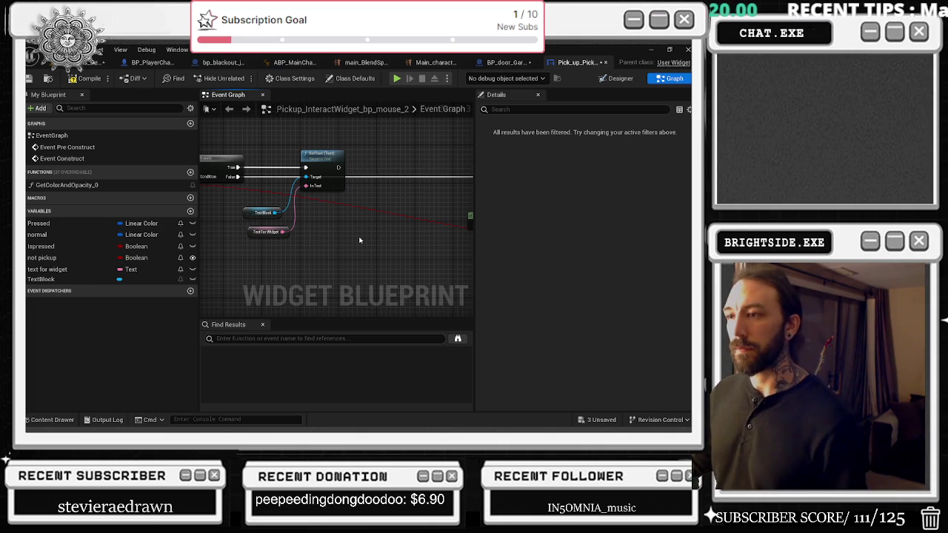
Wire the Cast To REAL_GAME_INSTANCE_FINAL output into the Set Text node.
scroll(359, 240, down, 5)
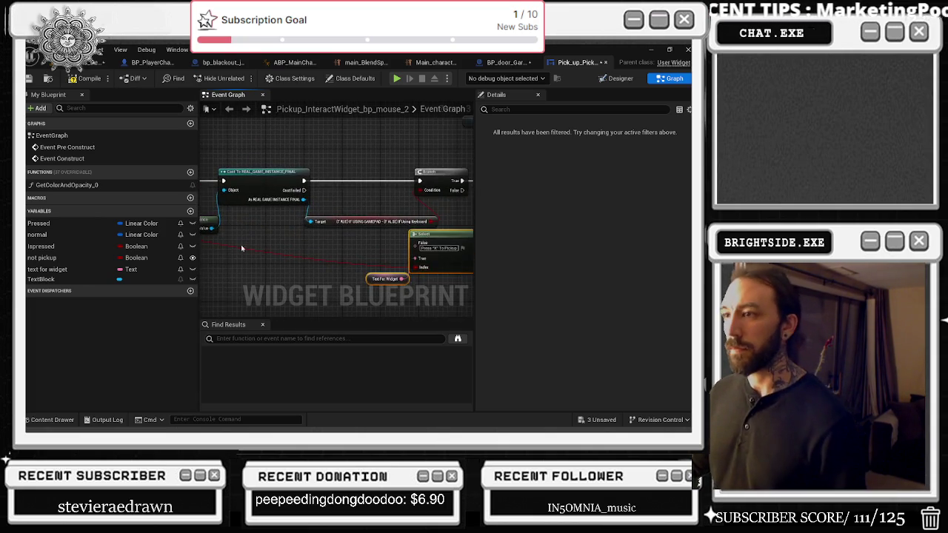
mouse_move(260, 256)
mouse_down()
mouse_move(413, 247)
mouse_move(313, 233)
mouse_up()
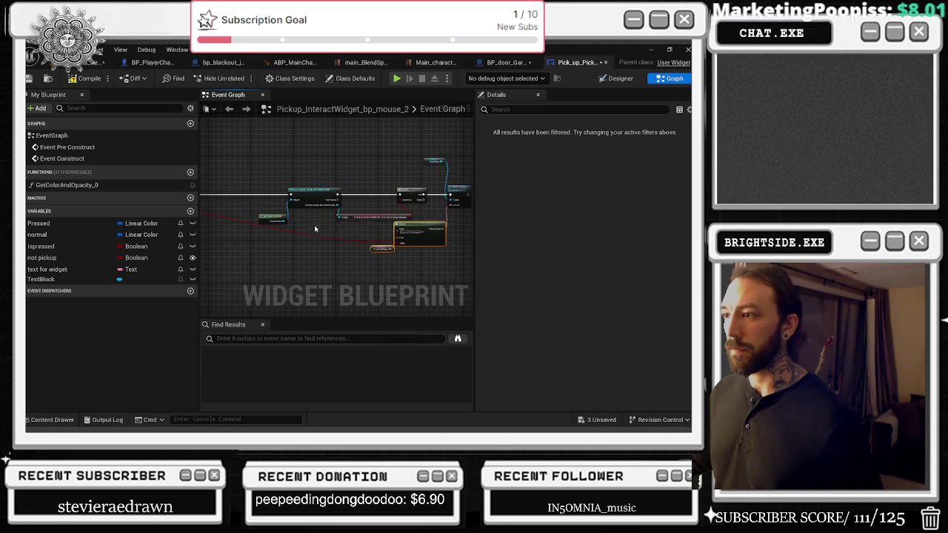
drag(281, 180, 361, 235)
mouse_move(367, 198)
mouse_down()
mouse_move(424, 183)
mouse_move(219, 242)
mouse_move(264, 244)
mouse_up()
drag(270, 180, 355, 197)
mouse_move(258, 169)
mouse_down()
mouse_move(351, 227)
mouse_move(341, 222)
mouse_move(406, 218)
mouse_up()
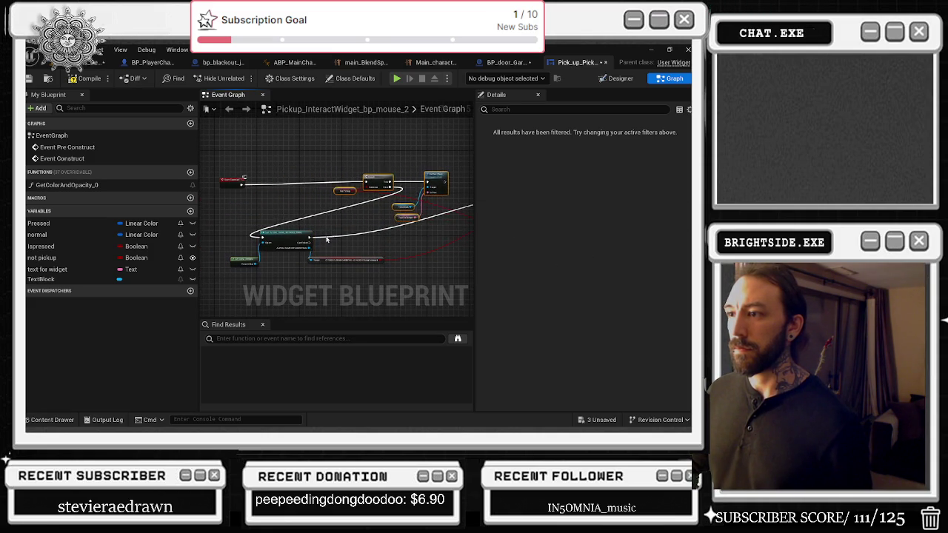
scroll(311, 240, up, 2)
mouse_move(305, 239)
mouse_down()
mouse_move(475, 209)
mouse_move(426, 132)
mouse_move(397, 137)
mouse_up()
drag(190, 192, 379, 208)
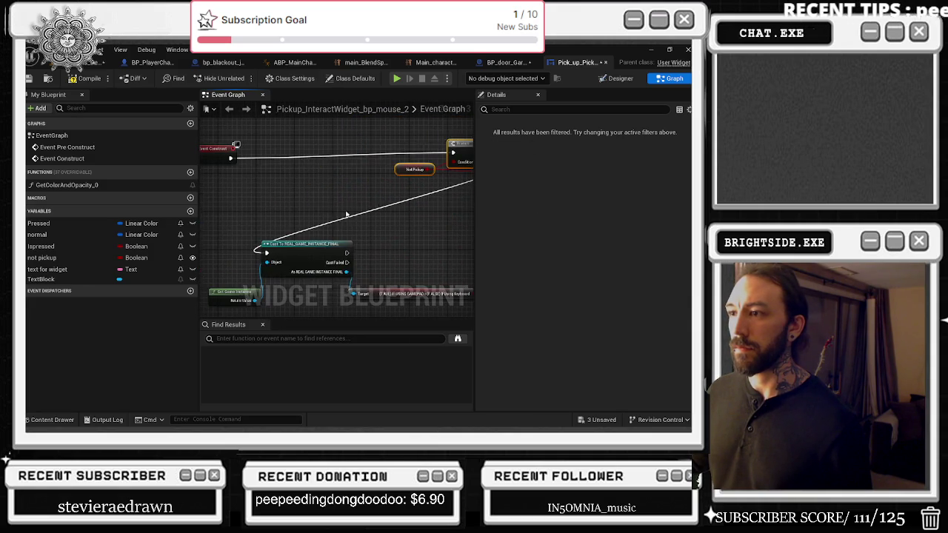
Move the Cast node group and its target nodes up and to the left.
scroll(282, 225, down, 1)
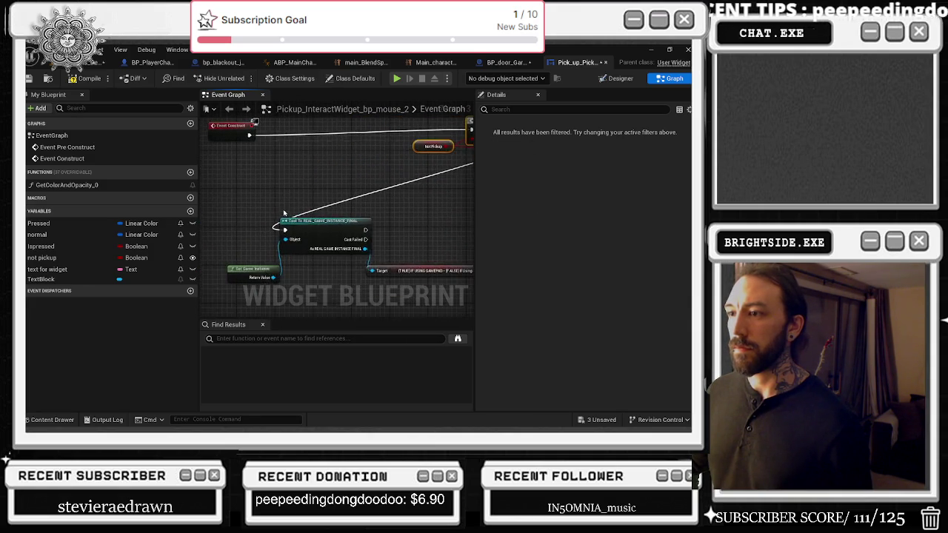
drag(238, 209, 452, 271)
mouse_move(312, 219)
mouse_down()
mouse_move(285, 150)
mouse_move(341, 158)
mouse_up()
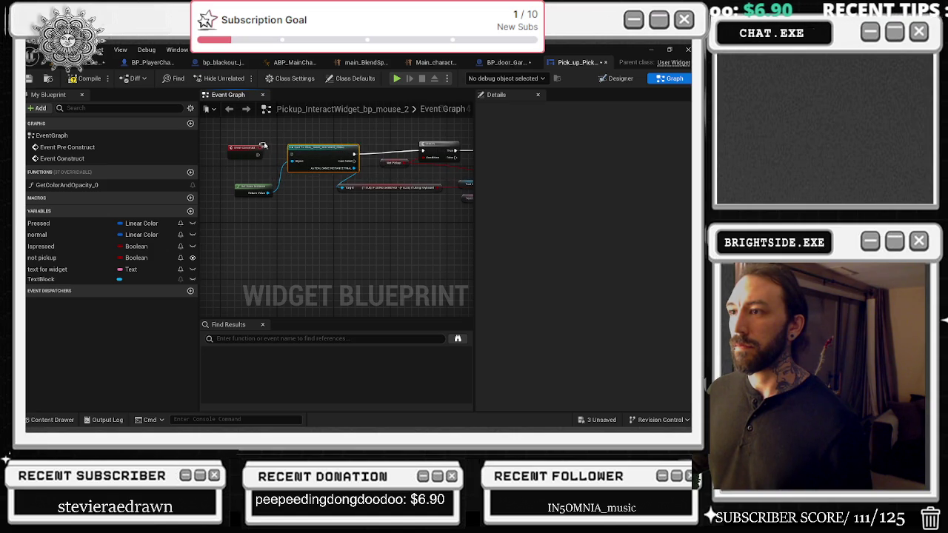
drag(269, 144, 229, 146)
drag(269, 192, 249, 192)
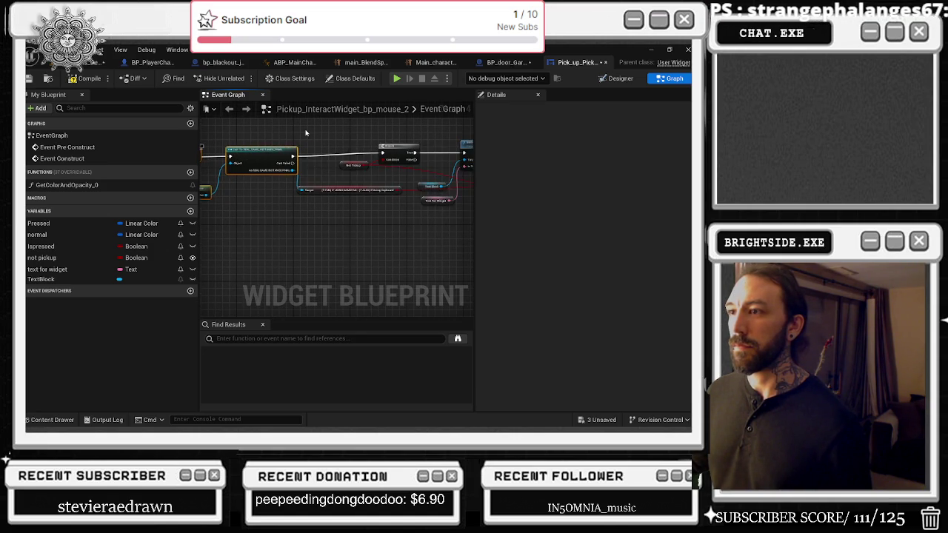
right_click(305, 135)
mouse_move(267, 148)
mouse_down()
mouse_move(315, 175)
mouse_move(293, 191)
mouse_up()
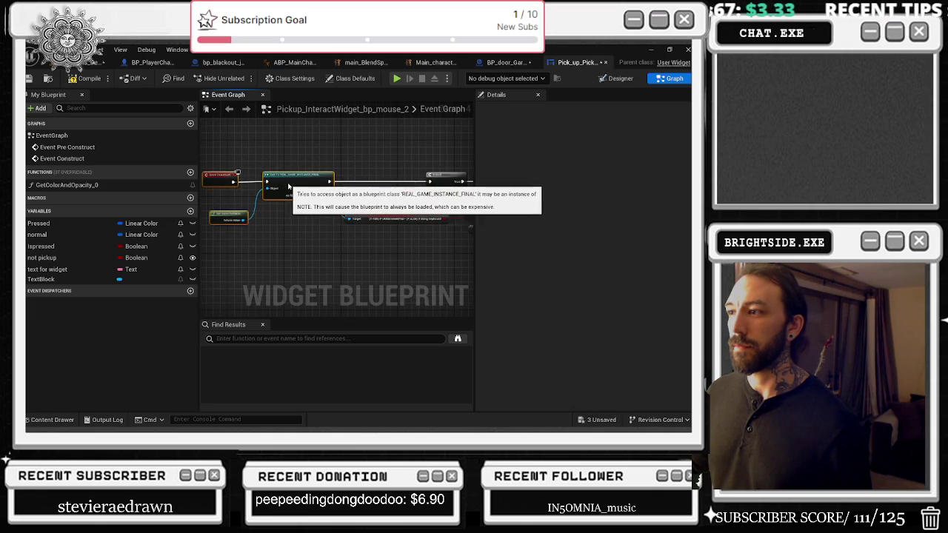
Place the gamepad-check getter and second Branch beside Set Text, and raise the Text Block and text for widget getters.
right_click(365, 166)
click(296, 220)
click(326, 214)
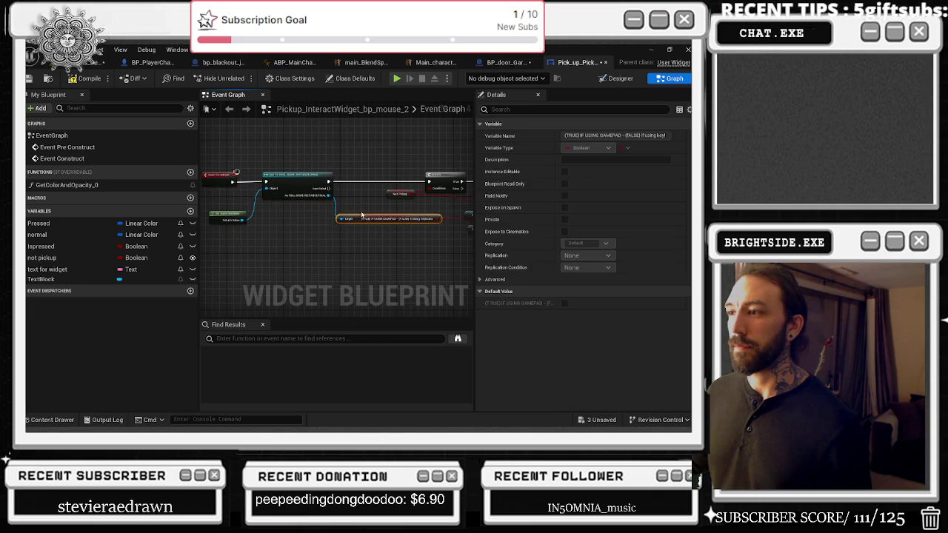
drag(316, 200, 274, 195)
drag(335, 213, 246, 190)
mouse_move(449, 182)
mouse_down()
mouse_move(316, 179)
mouse_move(441, 195)
mouse_up()
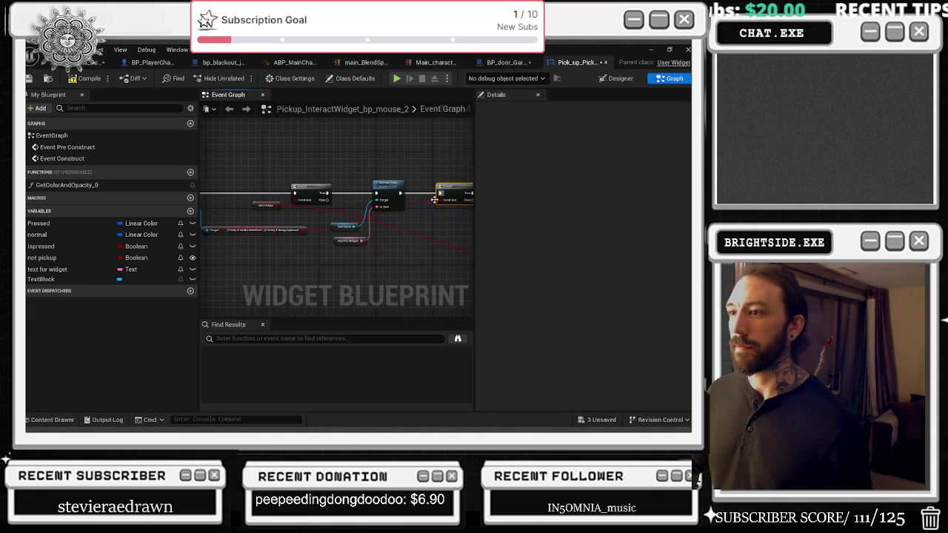
double_click(418, 201)
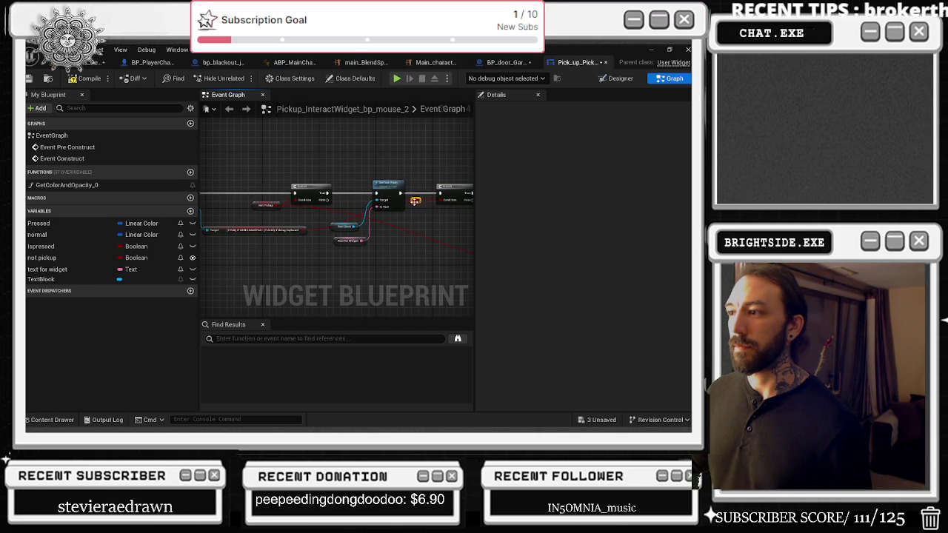
key(Delete)
mouse_move(391, 264)
mouse_down()
mouse_move(332, 222)
mouse_move(335, 162)
mouse_move(321, 139)
mouse_up()
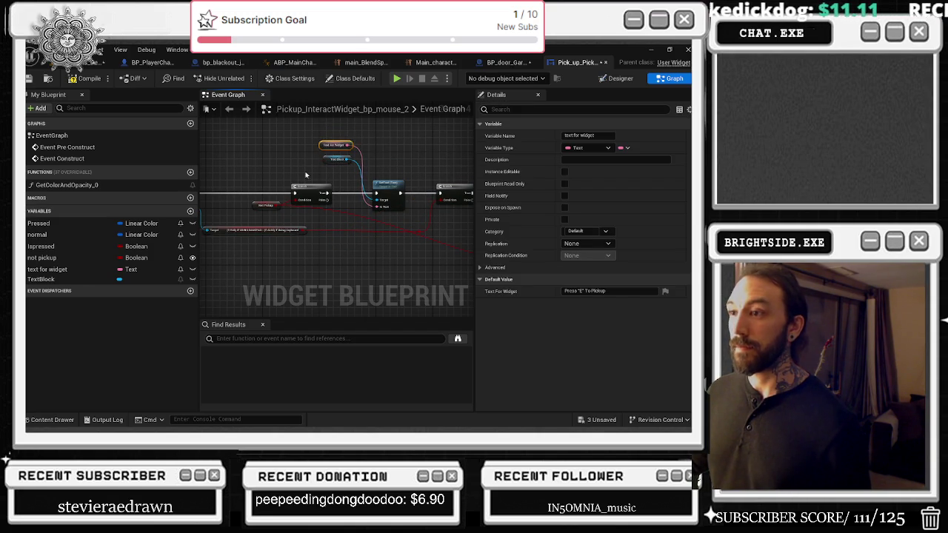
Shift the Event Construct, Cast and getter nodes to the left edge near Not Pickup and Set Text.
drag(323, 222, 468, 208)
drag(209, 138, 330, 244)
drag(407, 241, 335, 251)
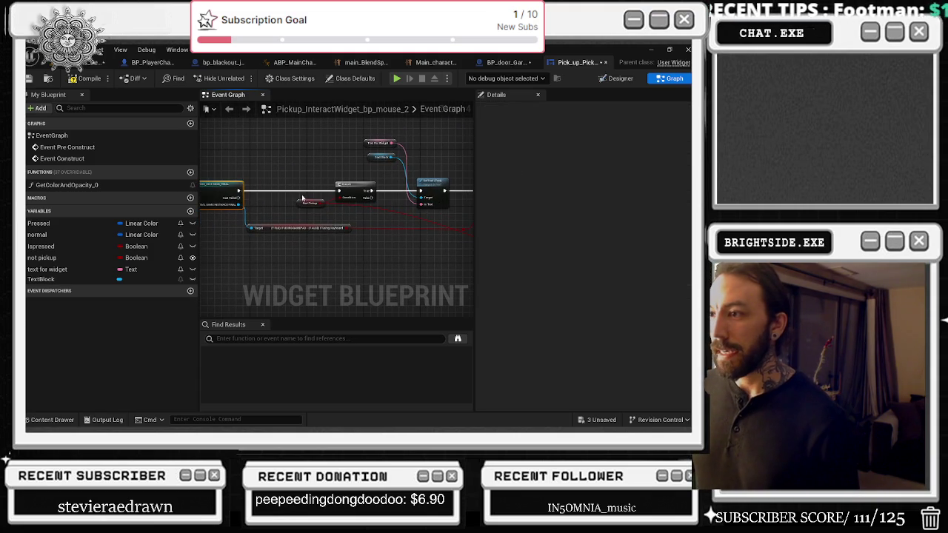
drag(329, 205, 329, 204)
scroll(392, 212, up, 2)
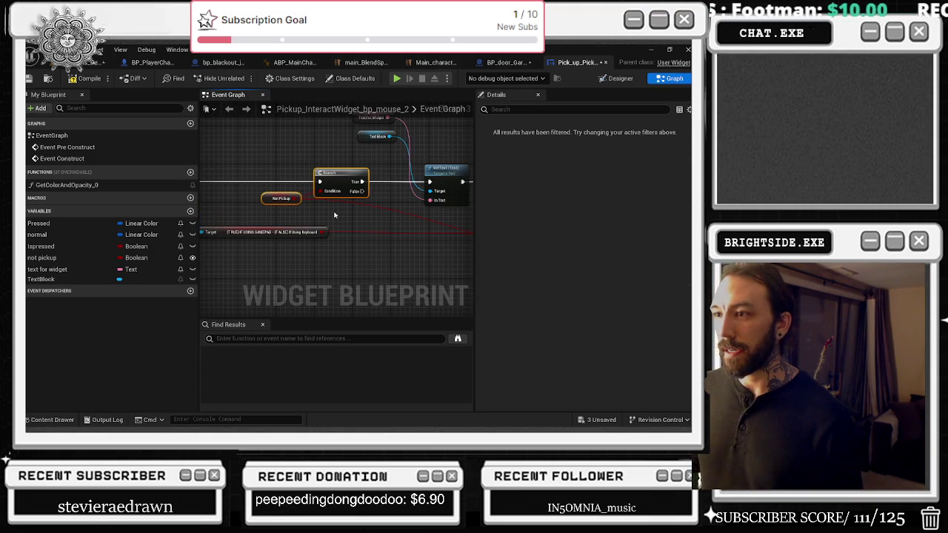
scroll(318, 182, down, 1)
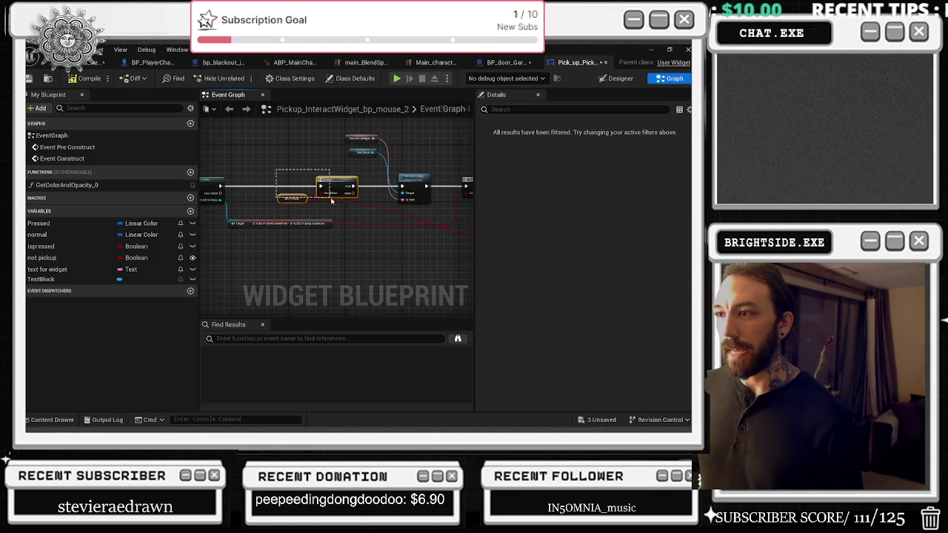
click(412, 192)
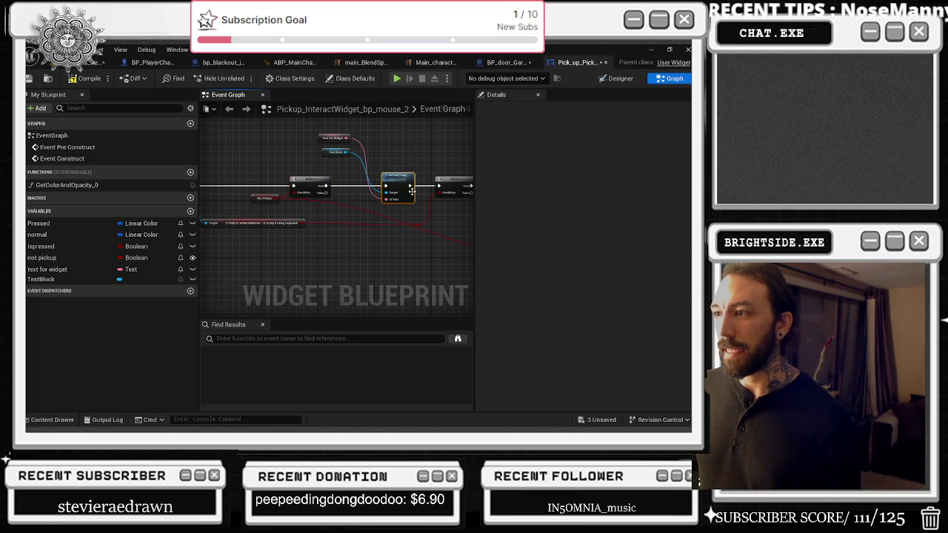
Add a Select node on Set Text's text input and wire the gamepad check into it.
mouse_move(412, 192)
mouse_down()
mouse_move(338, 206)
mouse_move(395, 204)
mouse_move(370, 209)
mouse_move(363, 222)
mouse_up()
text(selec)
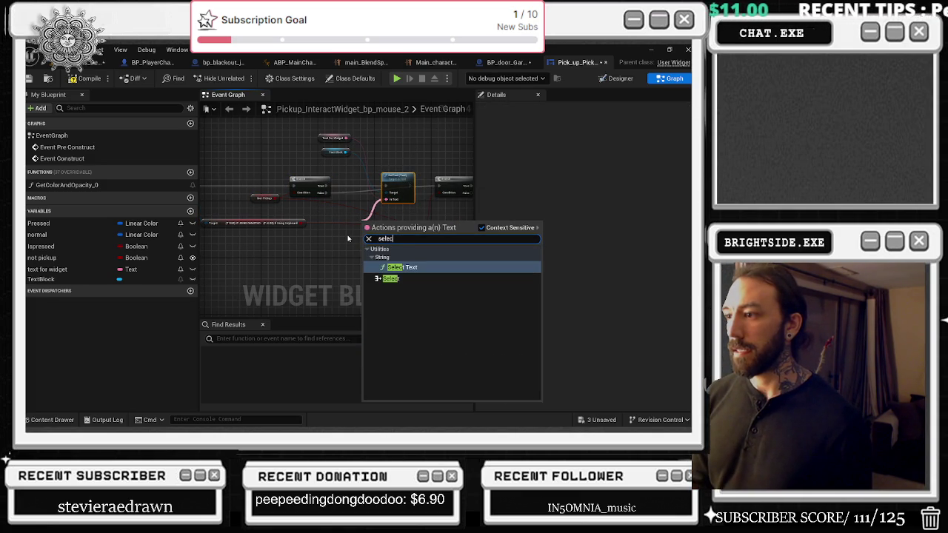
key(Down)
key(Return)
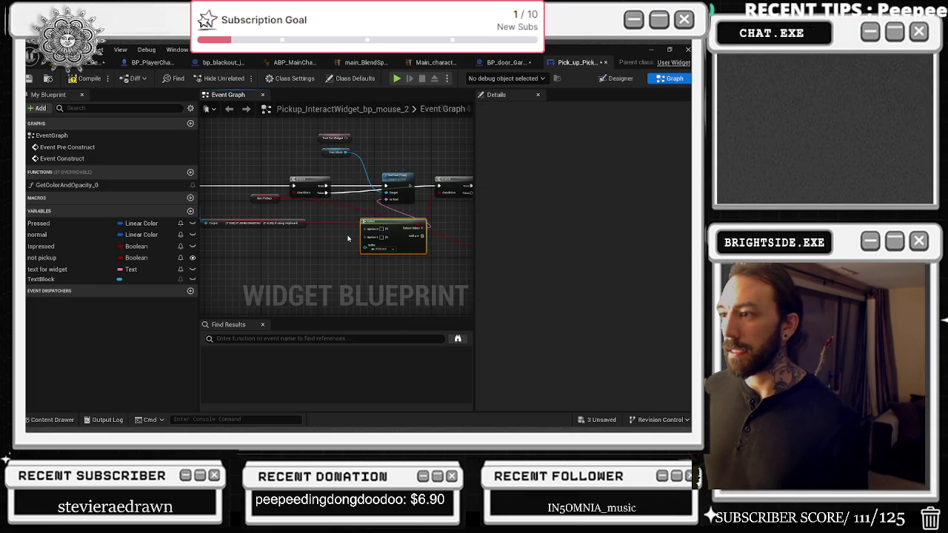
mouse_move(303, 223)
mouse_down()
mouse_move(317, 239)
mouse_move(363, 252)
mouse_up()
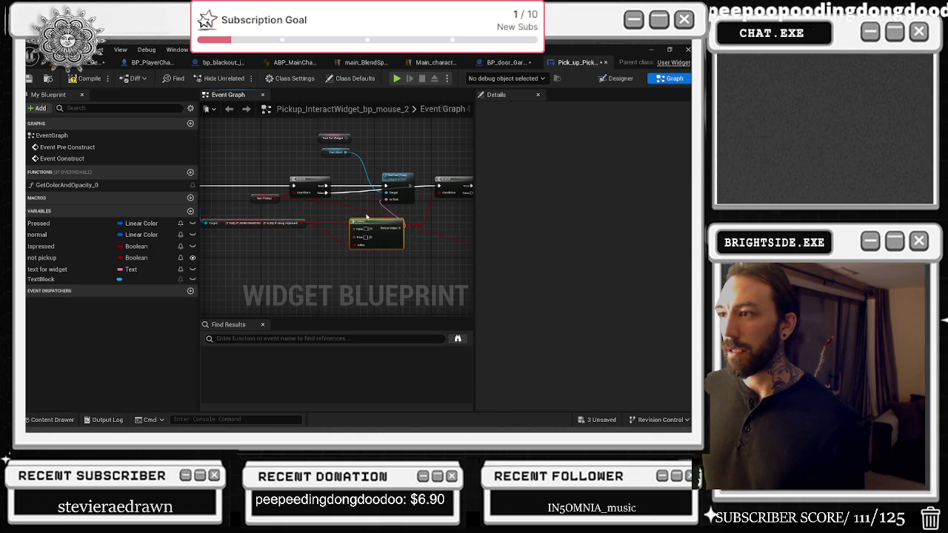
Bring the Text For Widget getter near Select and keep the True text as 'Press "X" To Pickup'.
mouse_move(343, 143)
mouse_down()
mouse_move(324, 244)
mouse_move(356, 238)
mouse_up()
scroll(317, 254, up, 2)
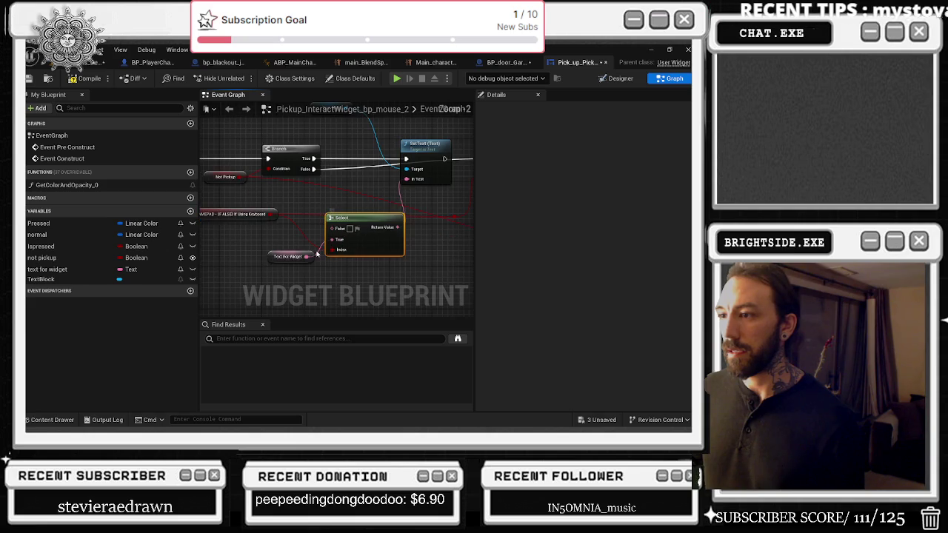
drag(310, 258, 335, 228)
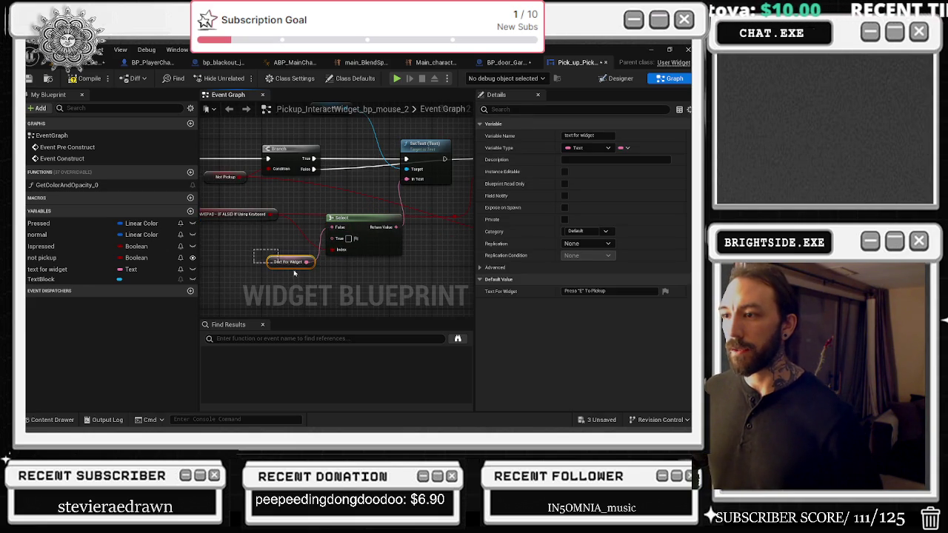
click(348, 238)
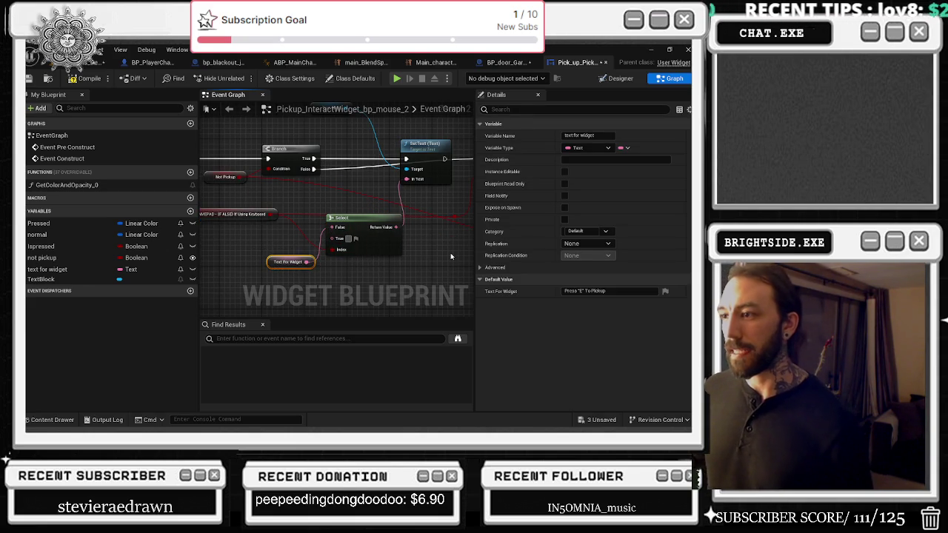
key(ctrl+v)
key(ctrl+a)
key(ctrl+z)
key(ctrl+z)
key(ctrl+z)
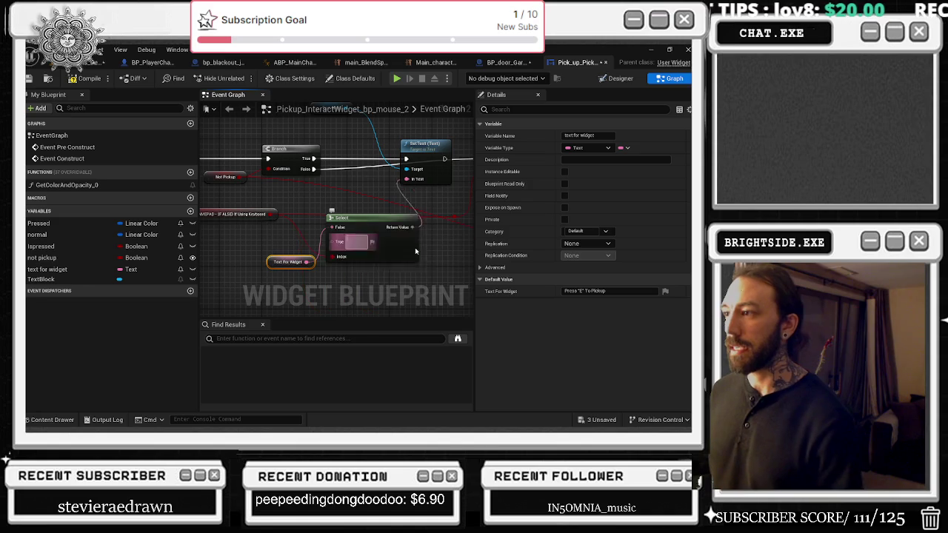
drag(308, 206, 270, 178)
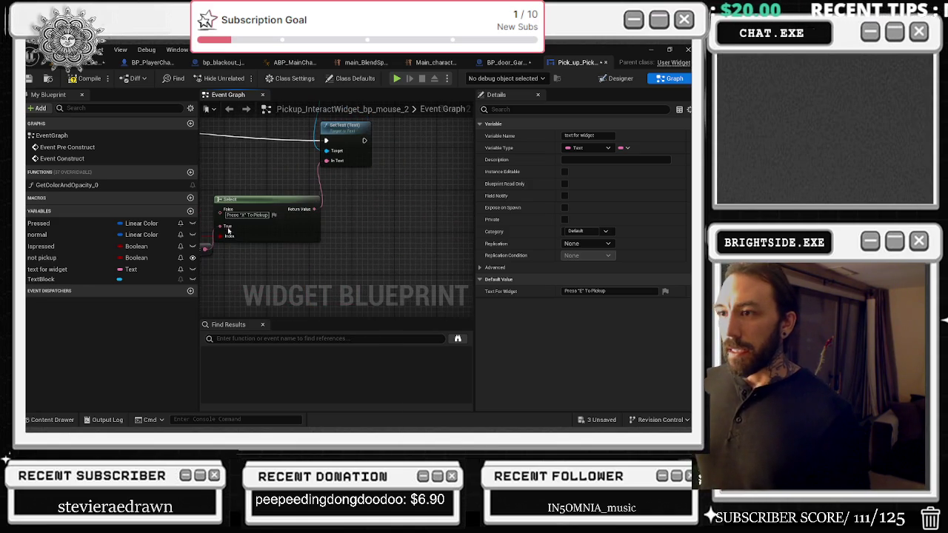
key(ctrl+space)
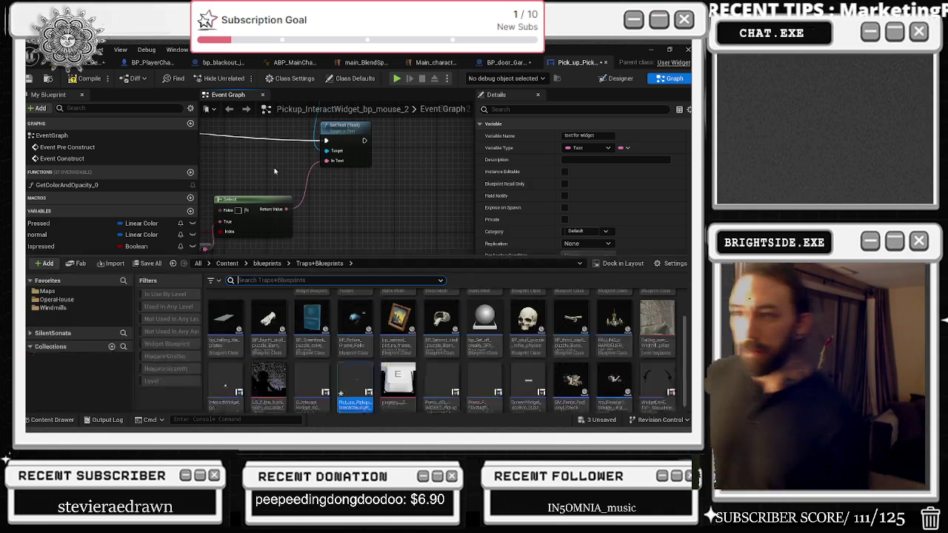
key(ctrl+z)
key(ctrl+z)
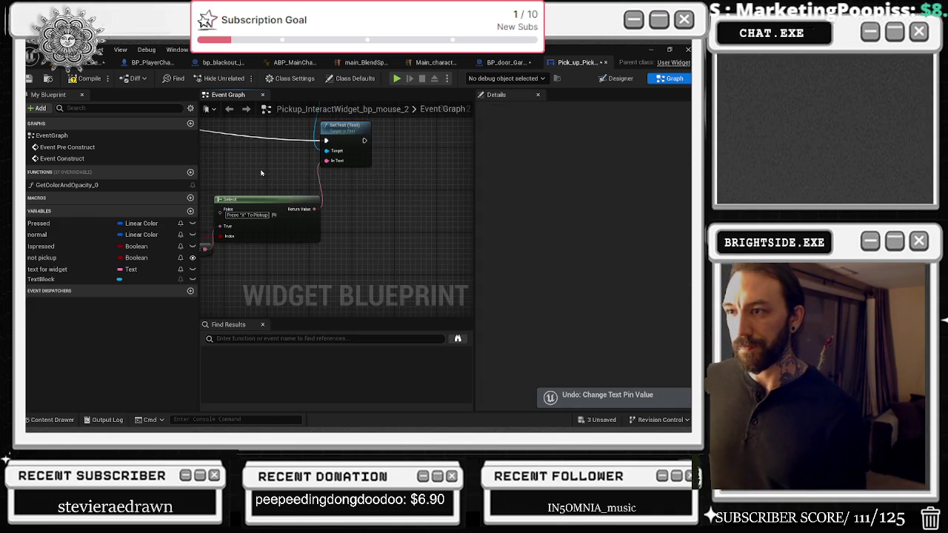
drag(259, 181, 343, 203)
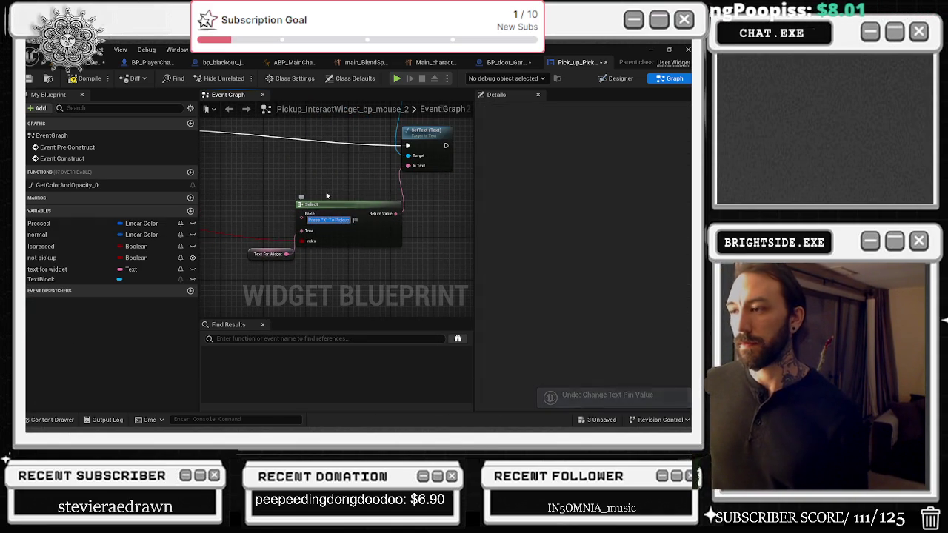
scroll(337, 200, down, 2)
key(ctrl+z)
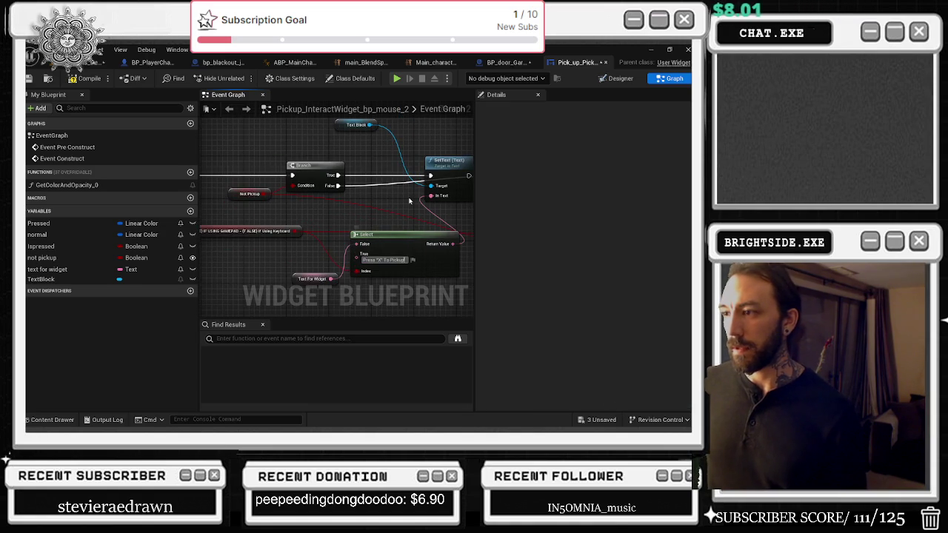
Move the Branch node and select the Cast, Not Pickup and Target node group.
drag(406, 205, 357, 186)
drag(260, 272, 260, 271)
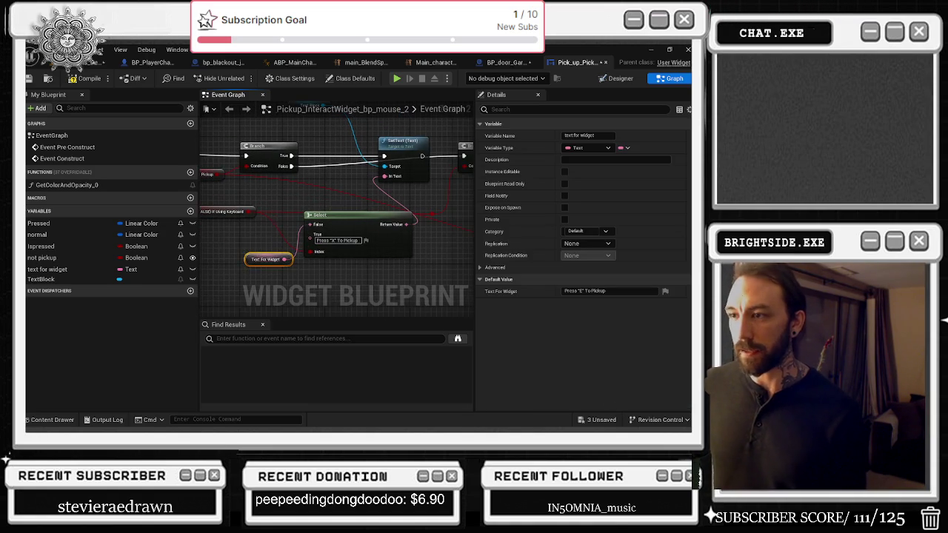
drag(275, 215, 367, 217)
mouse_move(361, 148)
mouse_down()
mouse_move(360, 174)
mouse_move(400, 194)
mouse_move(297, 182)
mouse_move(358, 179)
mouse_up()
mouse_move(234, 173)
mouse_down()
mouse_move(434, 183)
mouse_move(269, 175)
mouse_up()
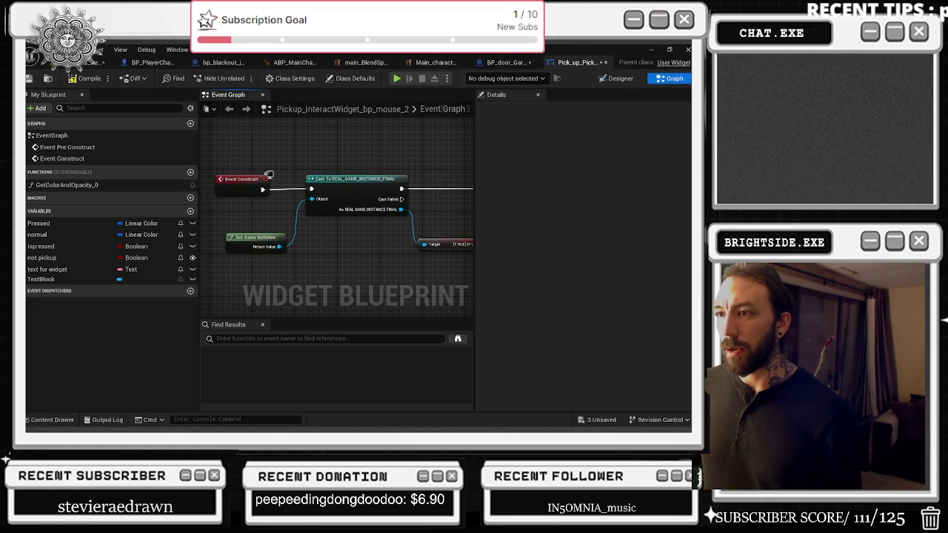
mouse_move(213, 163)
mouse_down()
mouse_move(334, 222)
mouse_move(450, 239)
mouse_move(370, 272)
mouse_up()
drag(330, 247, 272, 220)
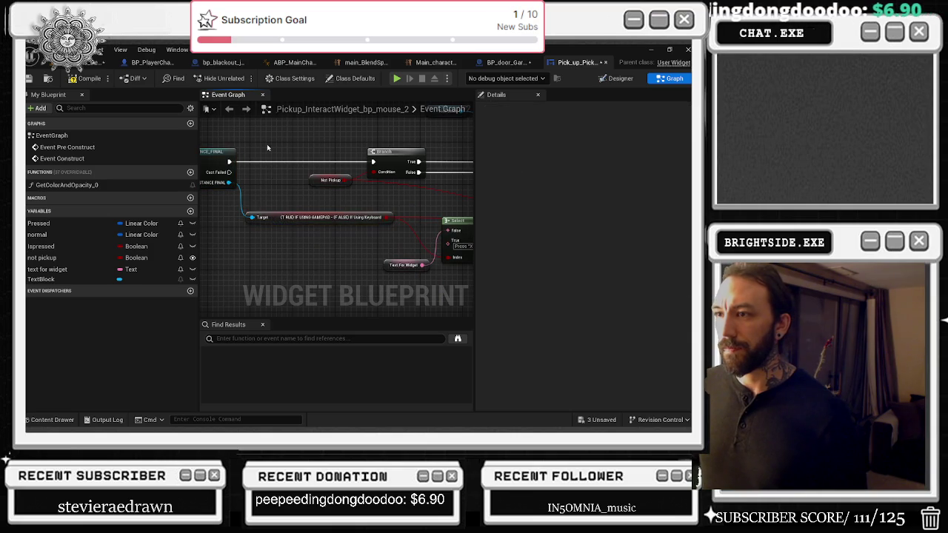
Shift the Branch and Not Pickup nodes left and nudge Not Pickup down.
mouse_move(266, 144)
mouse_down()
mouse_move(284, 145)
mouse_move(220, 243)
mouse_up()
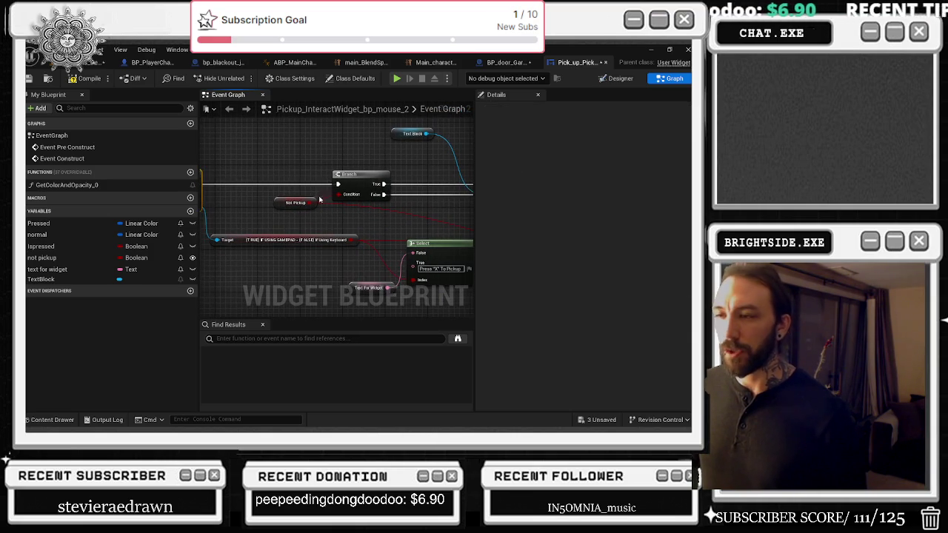
drag(293, 169, 337, 211)
drag(341, 178, 299, 178)
click(274, 157)
drag(241, 198, 231, 209)
drag(285, 221, 300, 216)
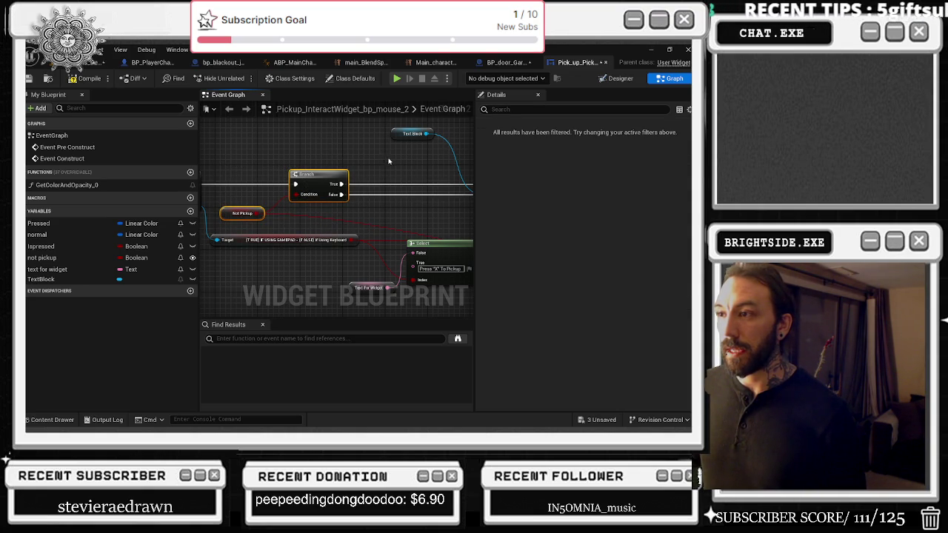
scroll(282, 193, down, 2)
scroll(274, 203, up, 2)
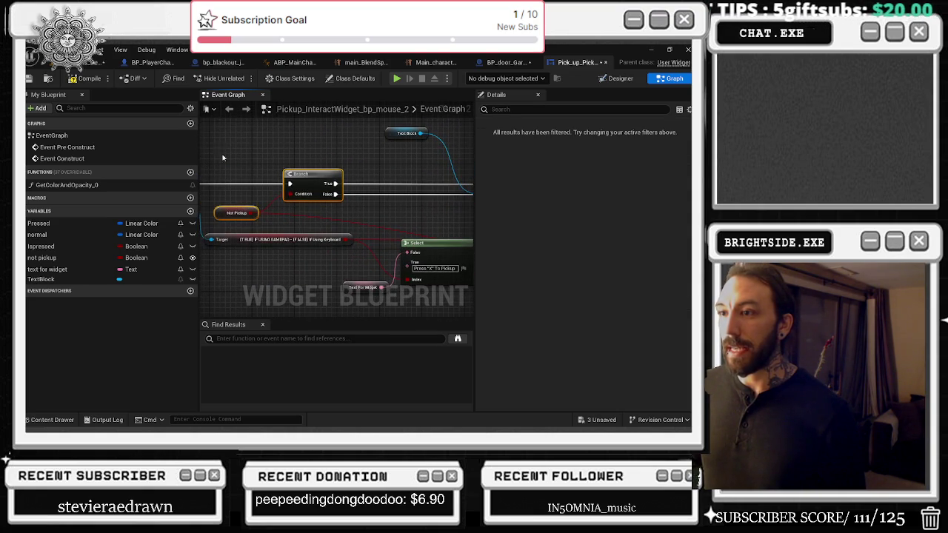
drag(321, 231, 321, 230)
Move the Text Block node down and right, then group the Select and Text For Widget nodes.
drag(283, 119, 397, 191)
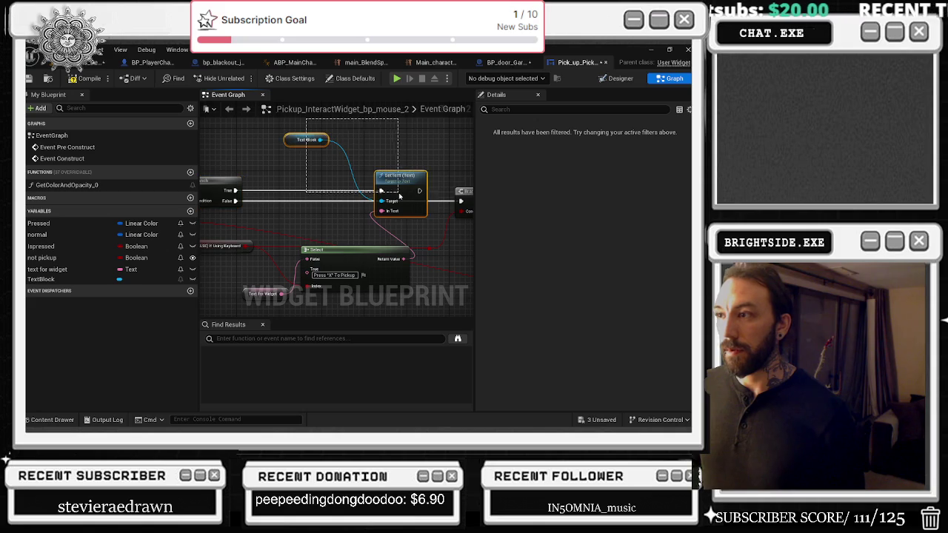
drag(300, 141, 342, 157)
click(389, 153)
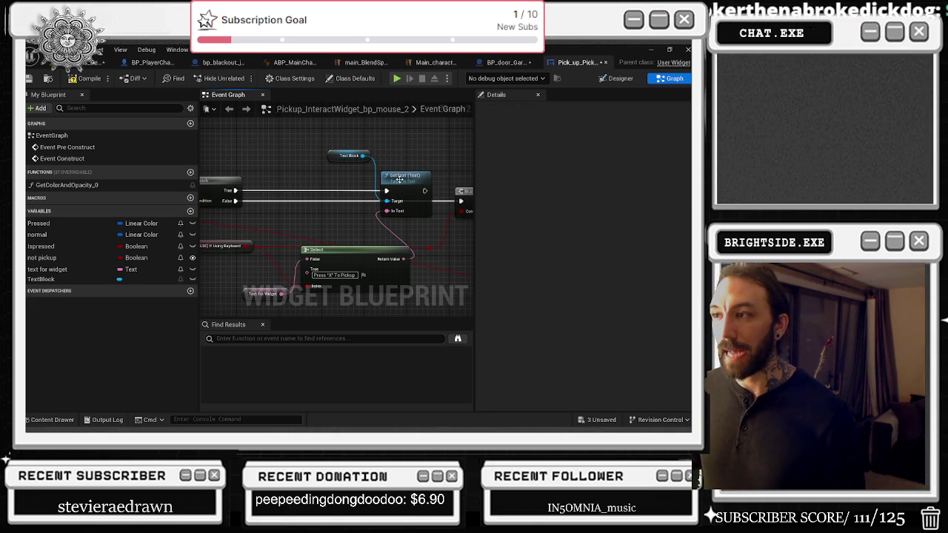
drag(319, 247, 327, 217)
drag(265, 214, 326, 265)
mouse_move(429, 150)
mouse_down()
mouse_move(359, 155)
mouse_move(425, 200)
mouse_up()
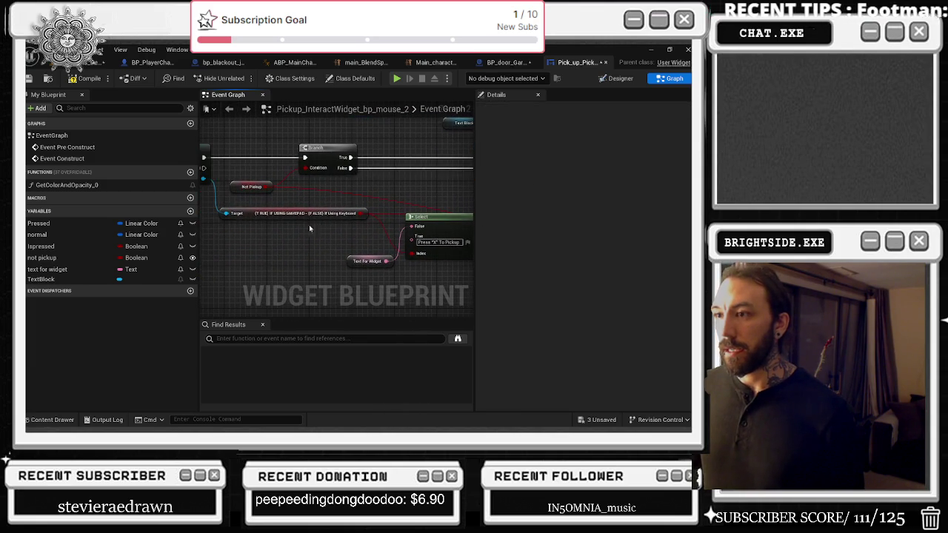
click(255, 214)
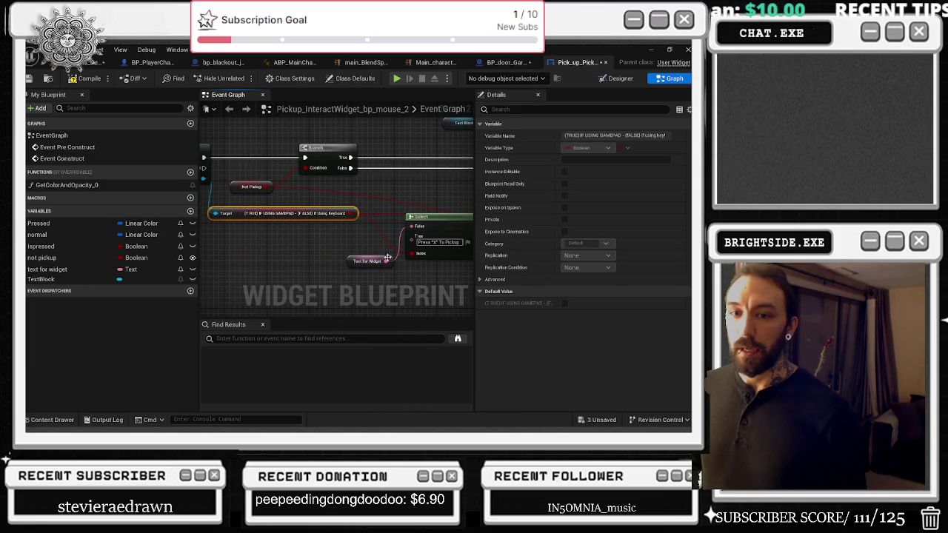
Inspect the Text For Widget, TextBlock and not pickup variables in Details.
drag(374, 259, 292, 238)
drag(380, 199, 413, 190)
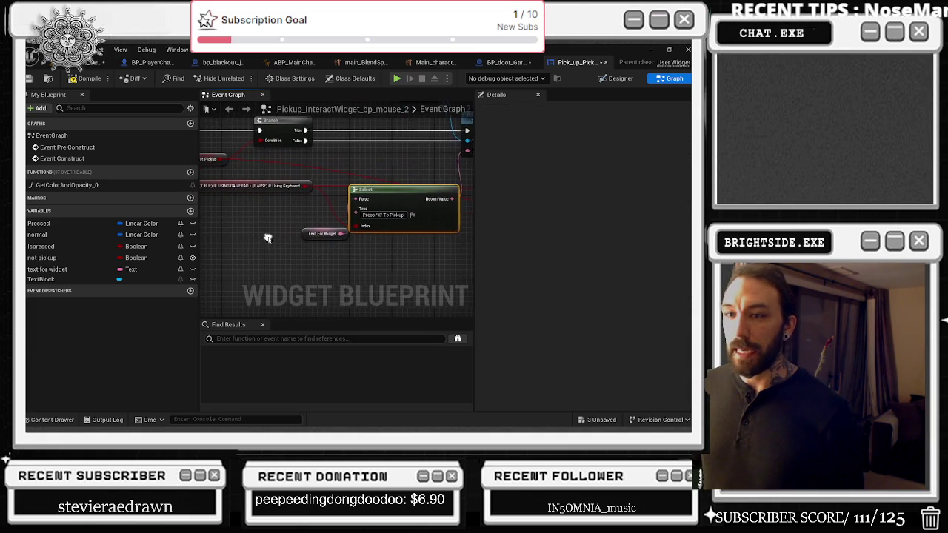
click(279, 241)
drag(278, 241, 255, 270)
mouse_move(385, 185)
mouse_down()
mouse_move(348, 218)
mouse_move(364, 207)
mouse_up()
click(356, 157)
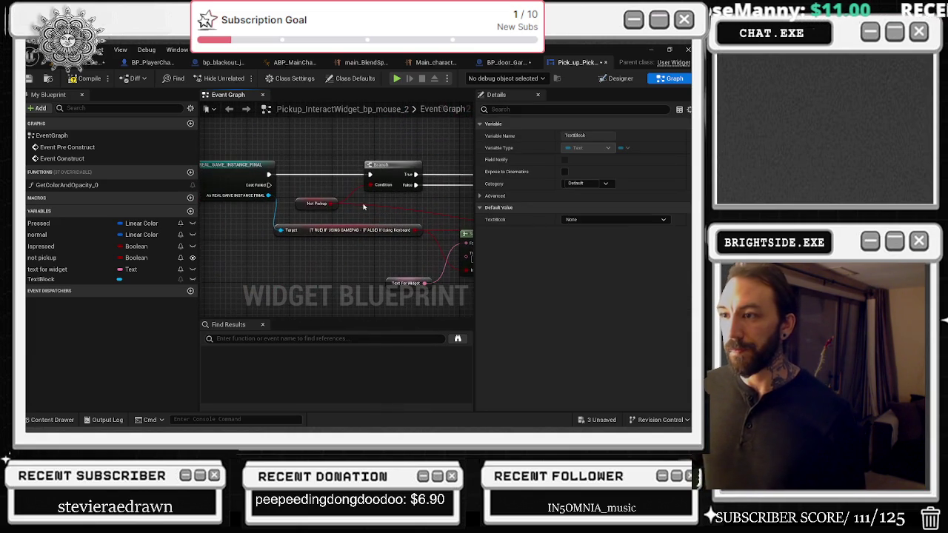
click(322, 203)
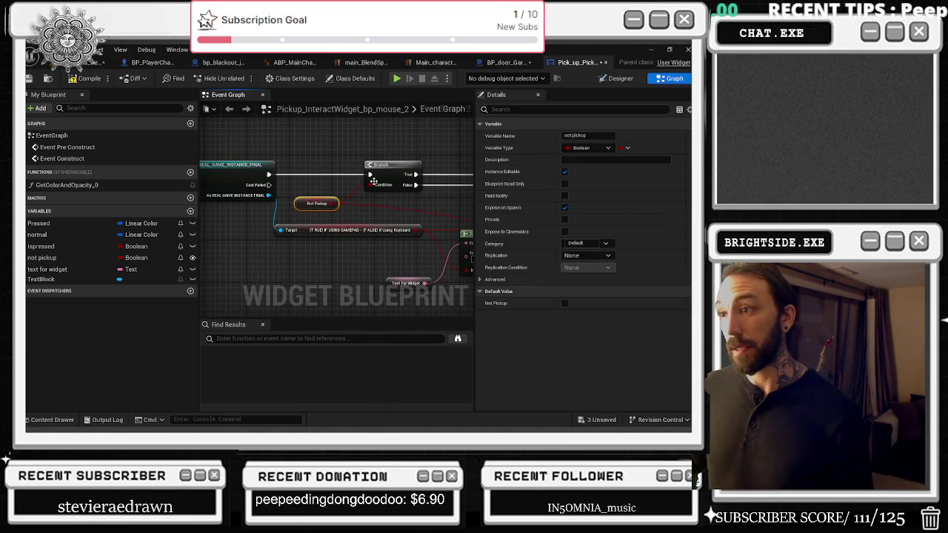
drag(386, 186, 237, 188)
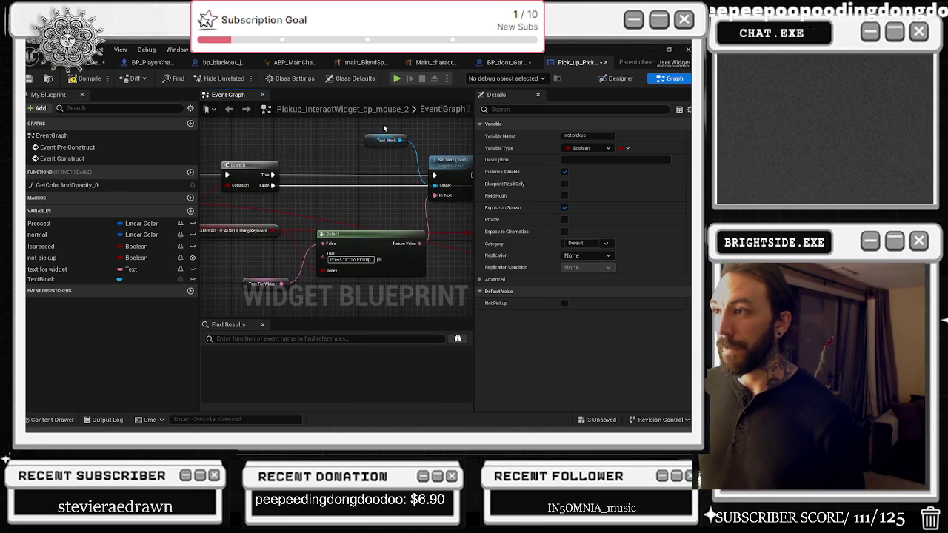
Nudge Select slightly right and lift the Text For Widget getter up beside it.
click(385, 140)
drag(286, 211, 374, 249)
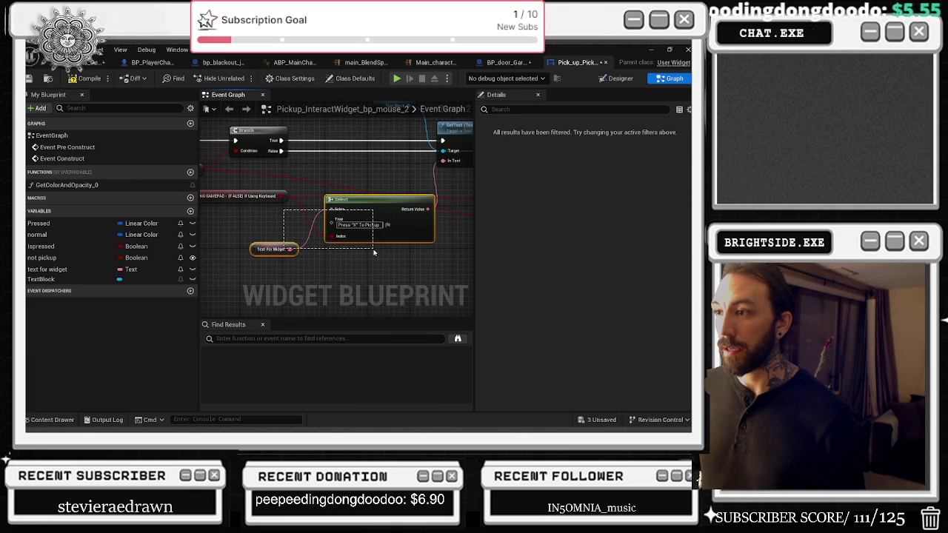
drag(276, 281, 277, 282)
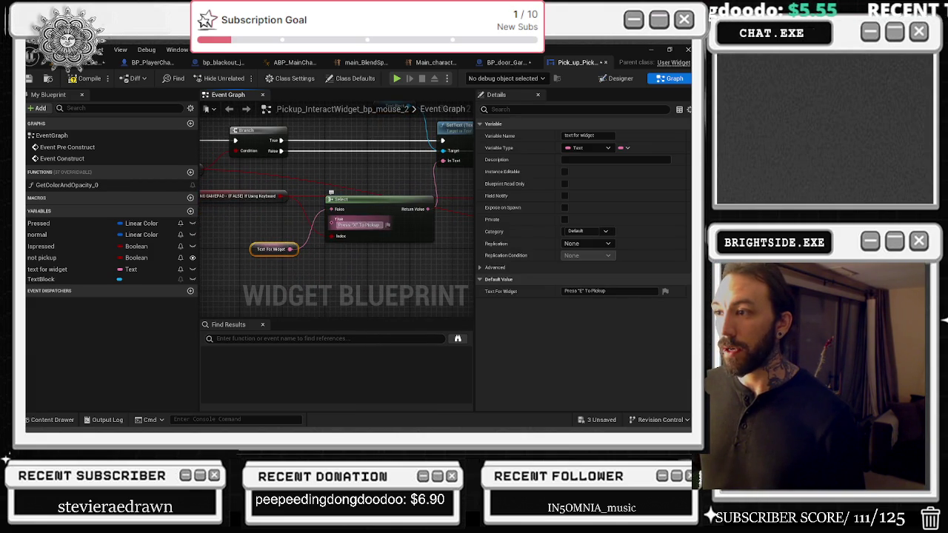
drag(375, 204, 380, 204)
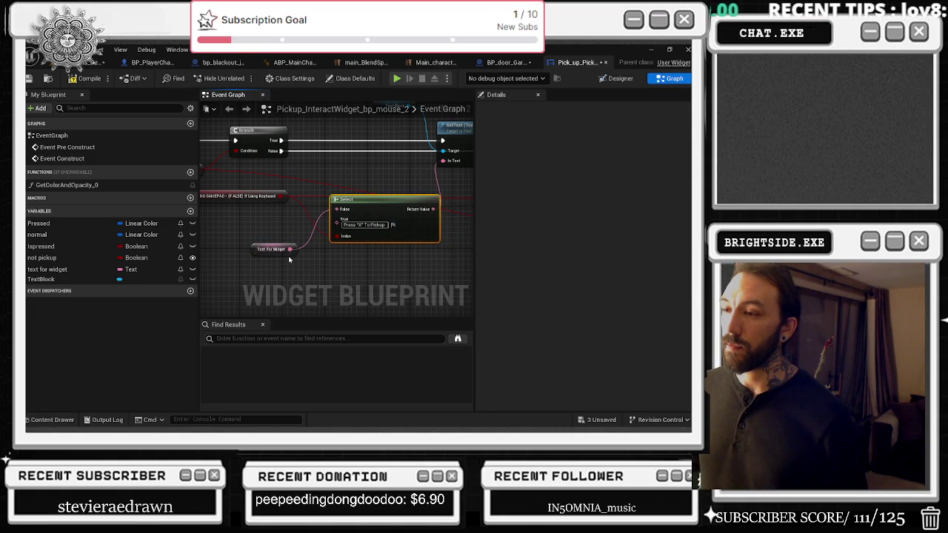
mouse_move(283, 256)
mouse_down()
mouse_move(275, 230)
mouse_move(290, 259)
mouse_up()
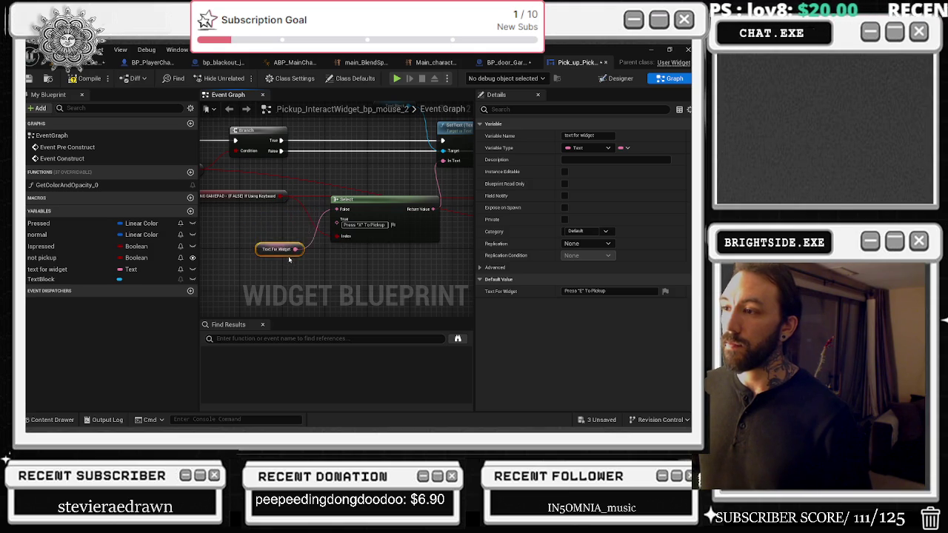
click(363, 201)
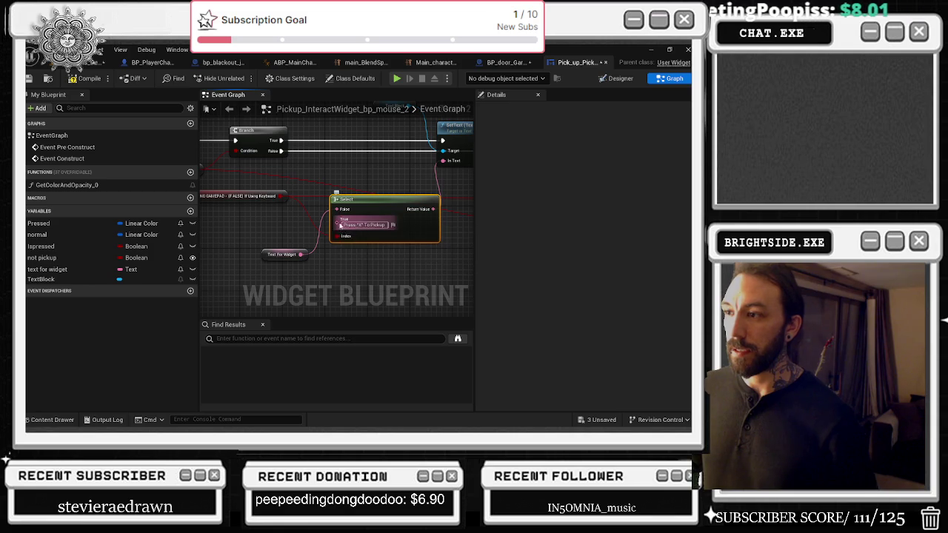
Promote Select's True pin to a 'text for gamepad widget' variable, Instance Editable and Expose on Spawn.
right_click(341, 226)
click(404, 260)
text(text for gamepad widget)
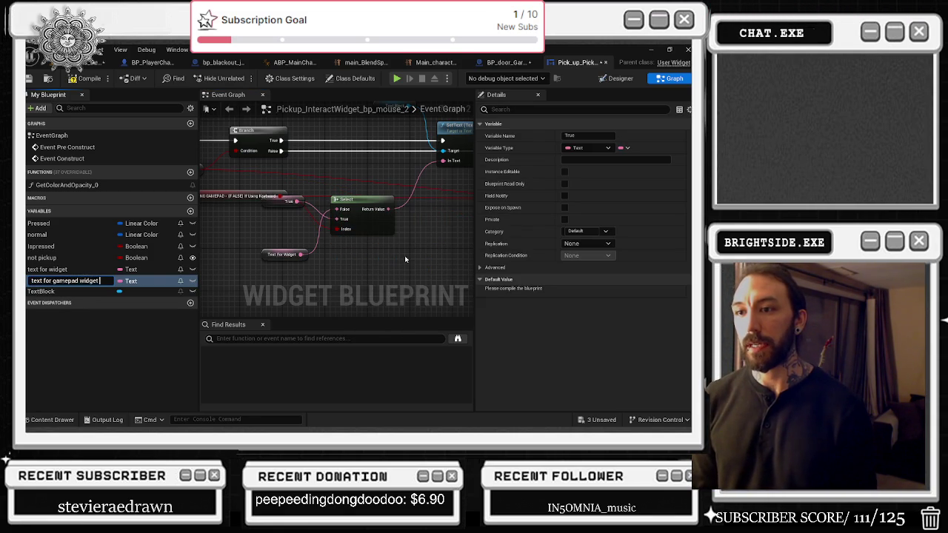
key(Return)
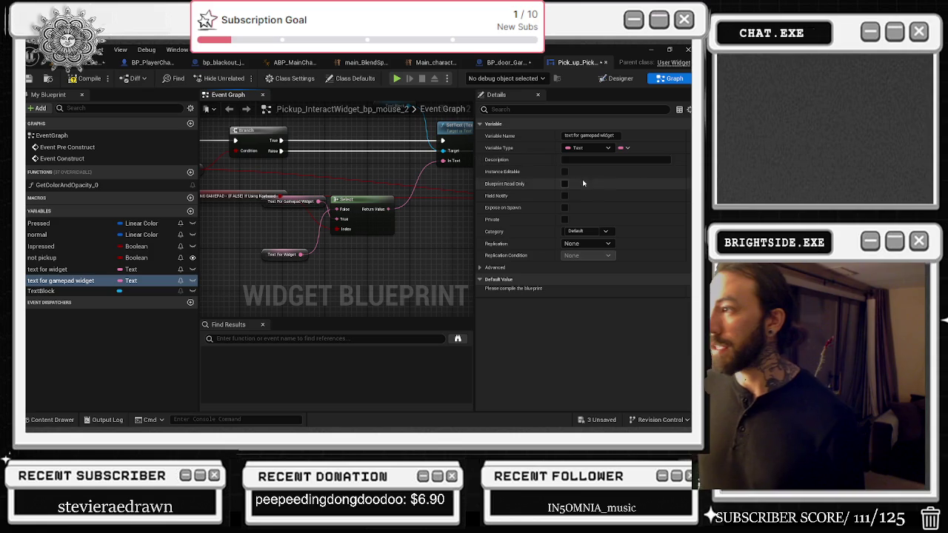
click(564, 171)
click(564, 207)
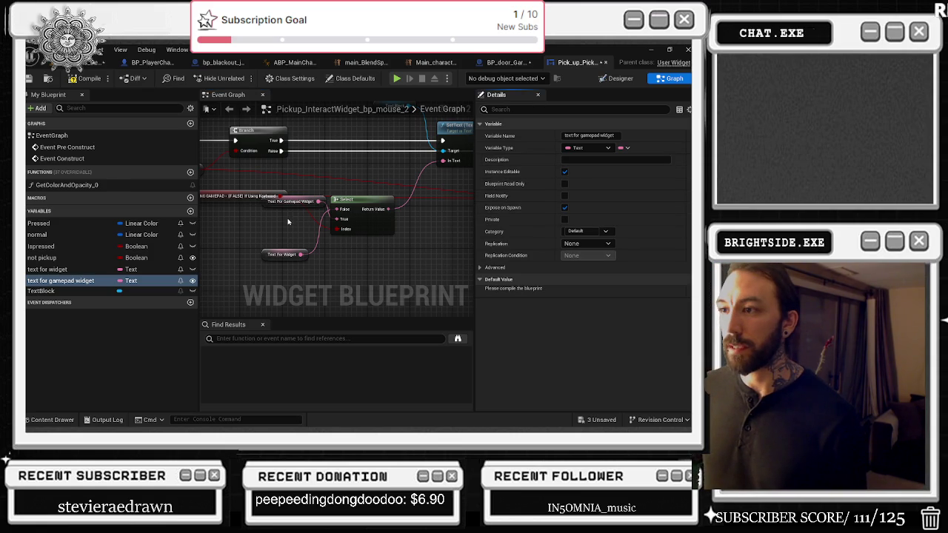
drag(289, 206, 278, 280)
Make the 'text for widget' variable Instance Editable and Expose on Spawn as well.
click(271, 256)
click(77, 269)
click(564, 171)
click(564, 207)
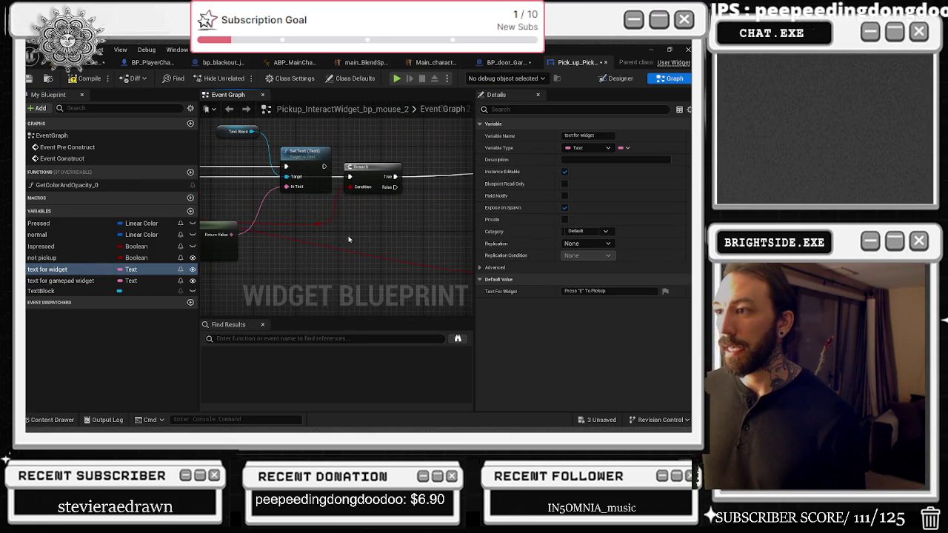
Break Select's Return Value link into Set Text, save the widget, and switch to BP_door_Garage.
drag(360, 225, 315, 218)
click(244, 145)
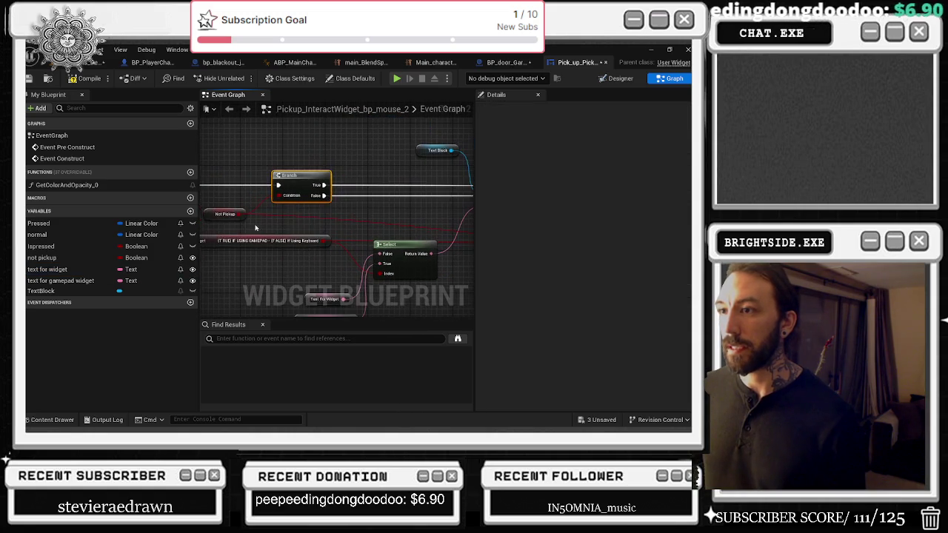
mouse_move(255, 233)
mouse_down()
mouse_move(368, 188)
mouse_move(449, 289)
mouse_move(462, 191)
mouse_move(307, 218)
mouse_move(320, 225)
mouse_move(126, 247)
mouse_up()
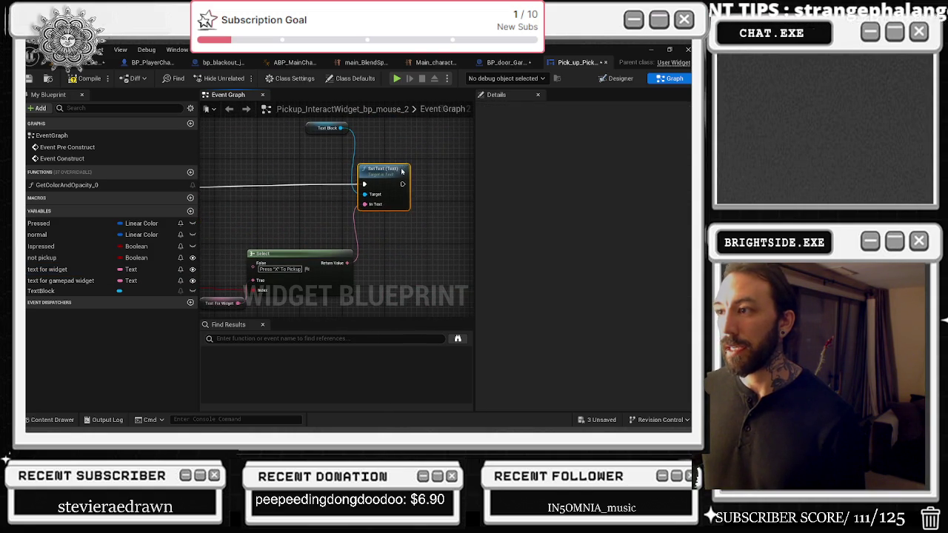
drag(258, 213, 297, 193)
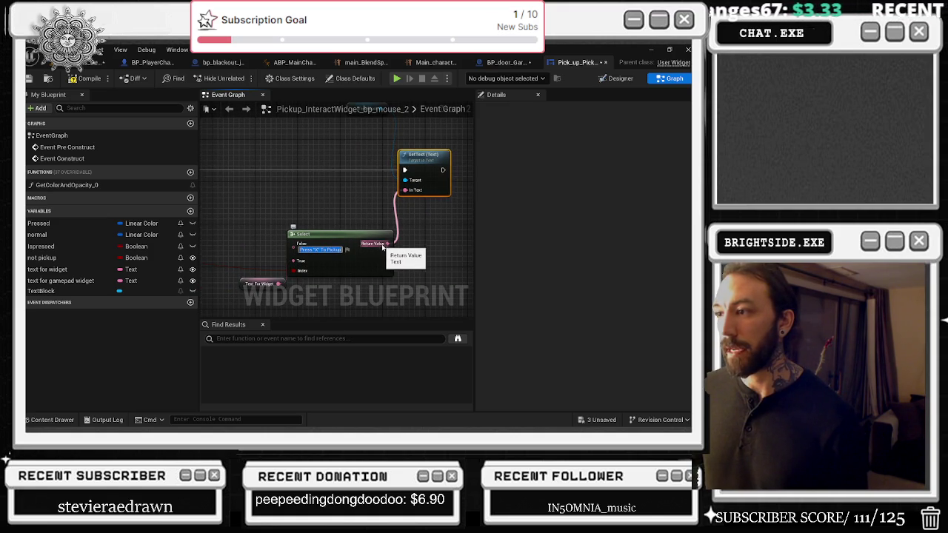
right_click(421, 191)
click(445, 200)
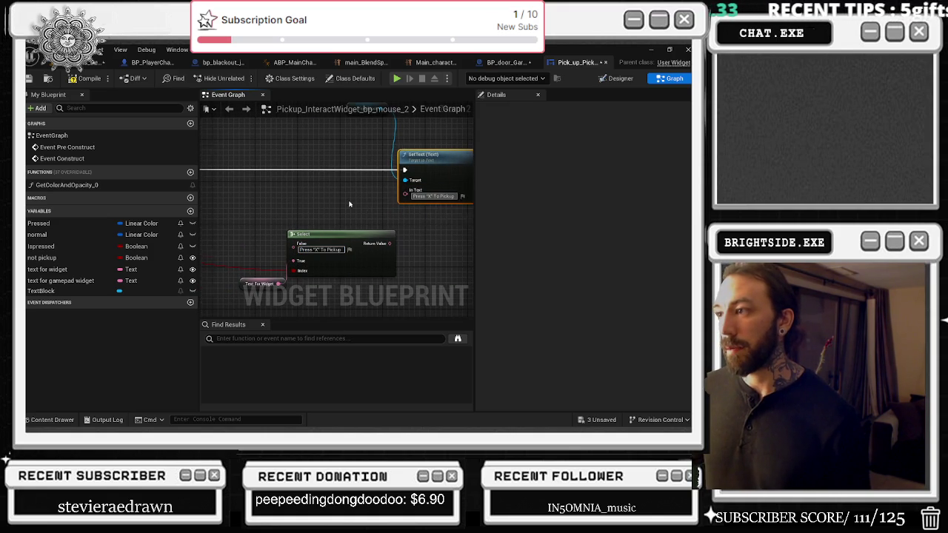
scroll(349, 204, down, 2)
scroll(396, 227, down, 3)
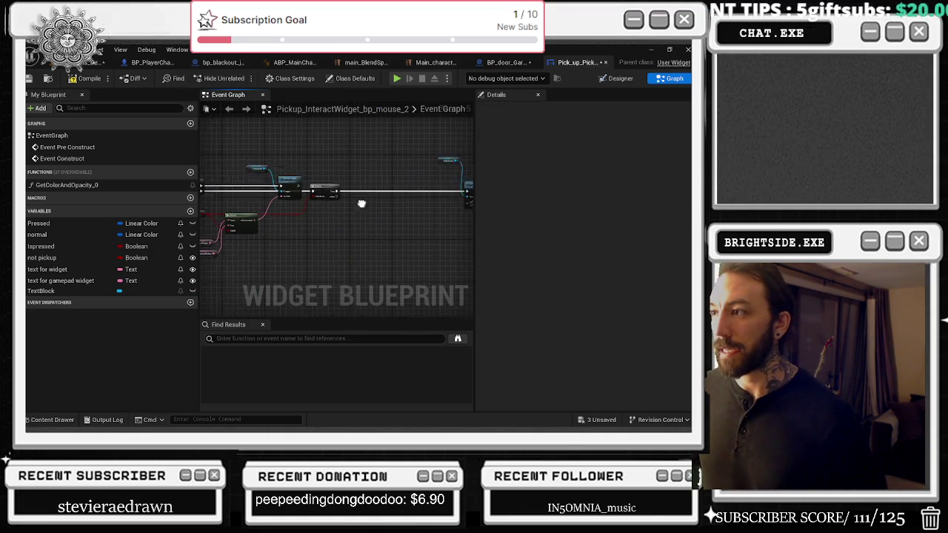
key(ctrl+z)
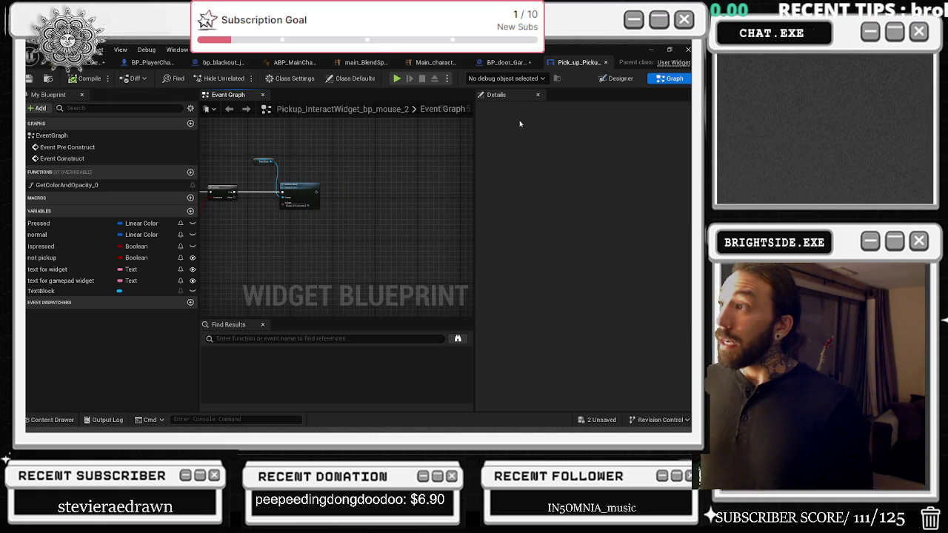
click(511, 63)
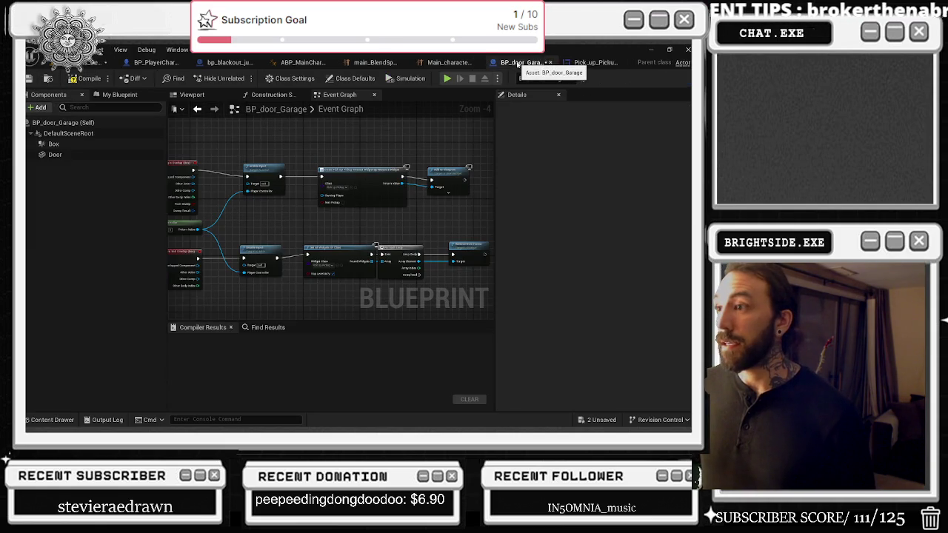
Refresh the Create Pick Up widget node so its new text pins appear.
click(367, 181)
scroll(354, 202, up, 3)
right_click(400, 164)
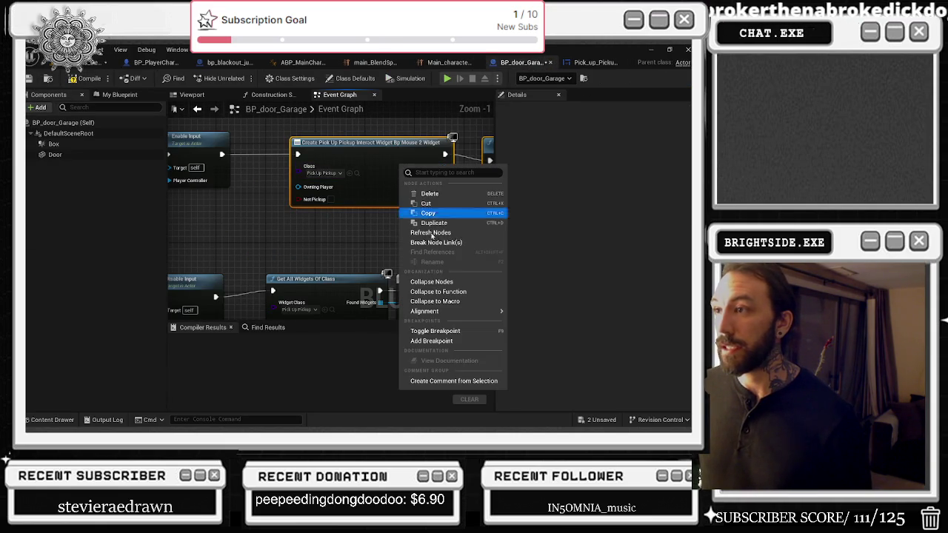
click(436, 232)
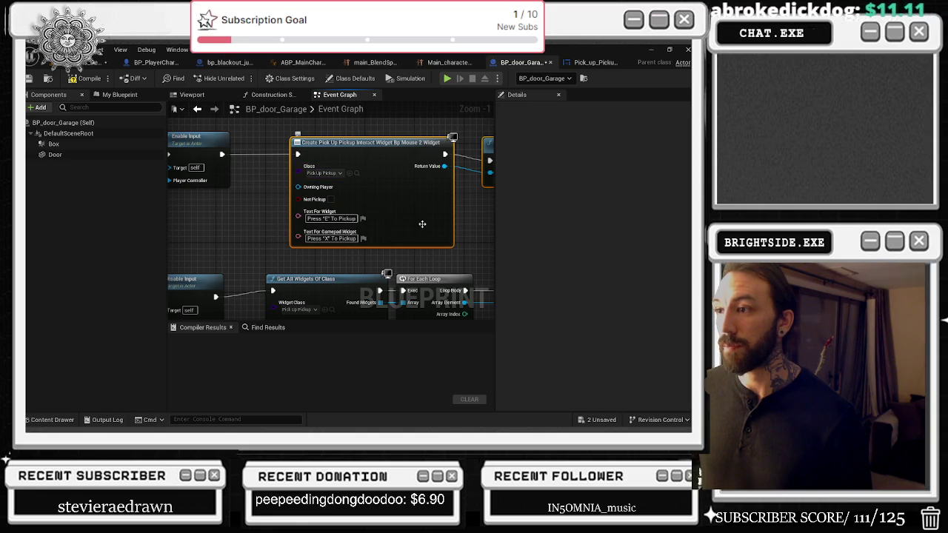
scroll(424, 224, down, 2)
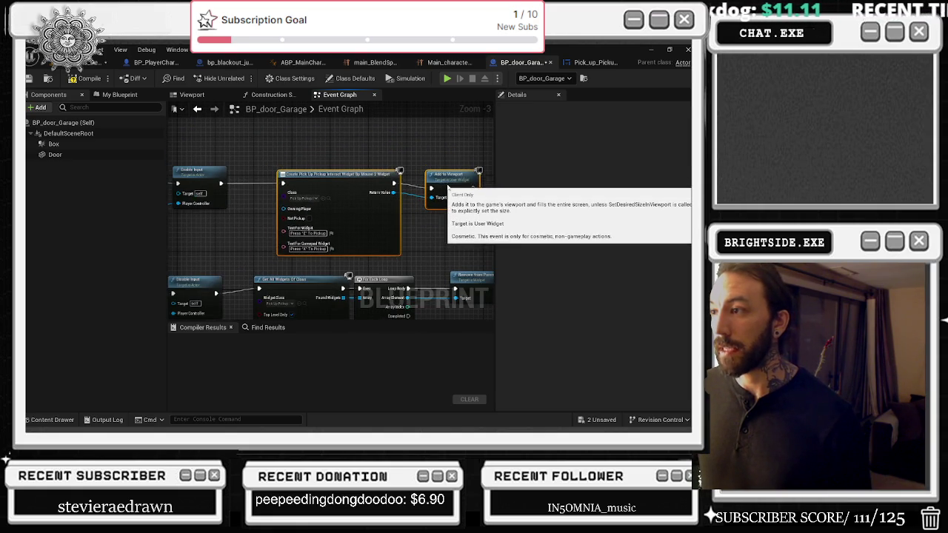
scroll(306, 226, up, 4)
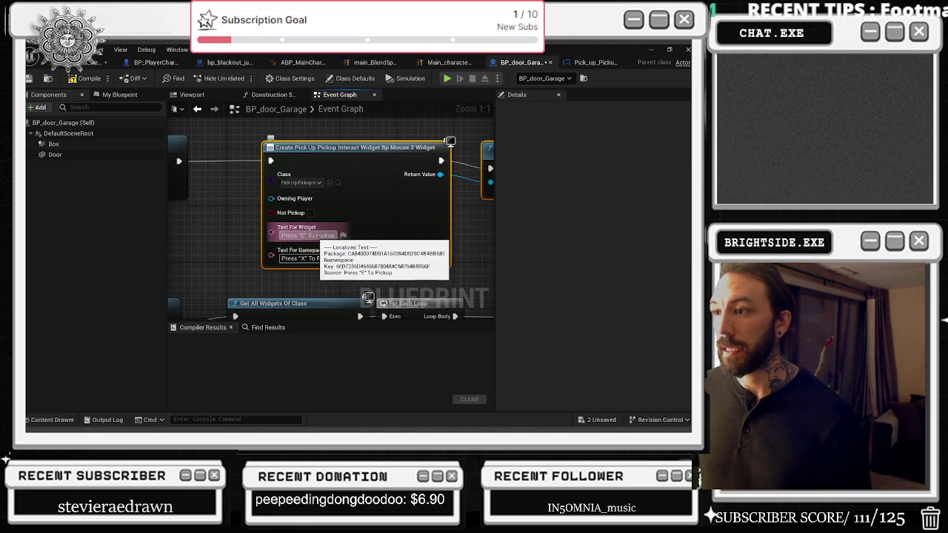
Change the prompts to 'Press "E" To Open Garage' and 'Press "X" To Open Garage'.
drag(316, 236, 341, 233)
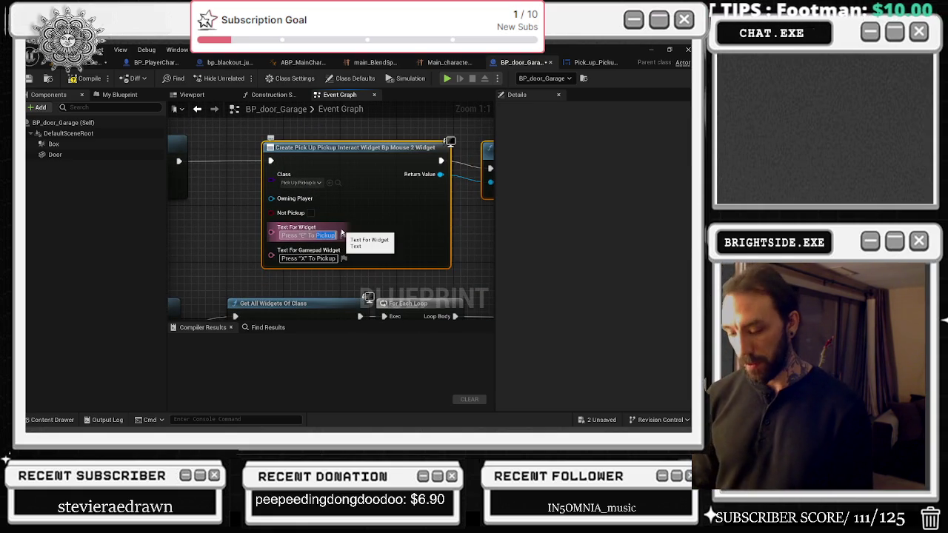
text(Open Gar)
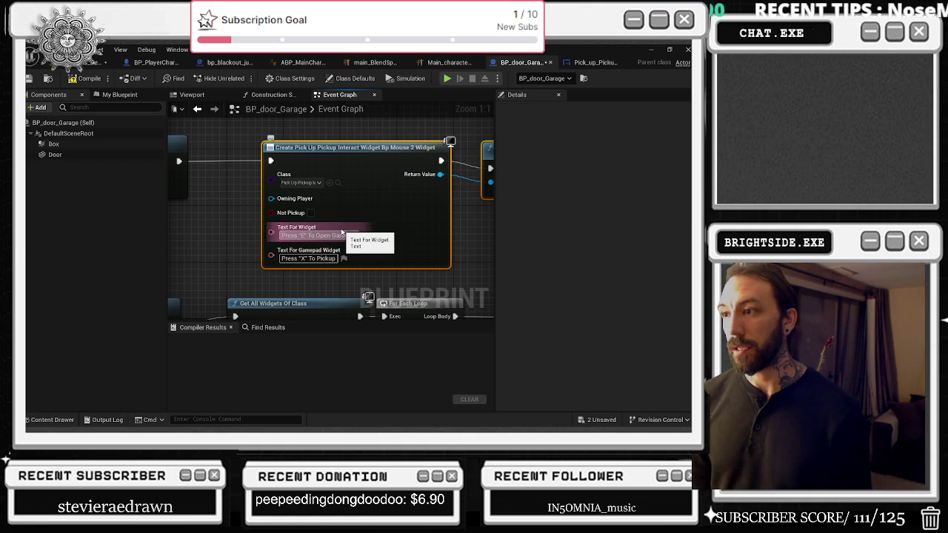
key(Return)
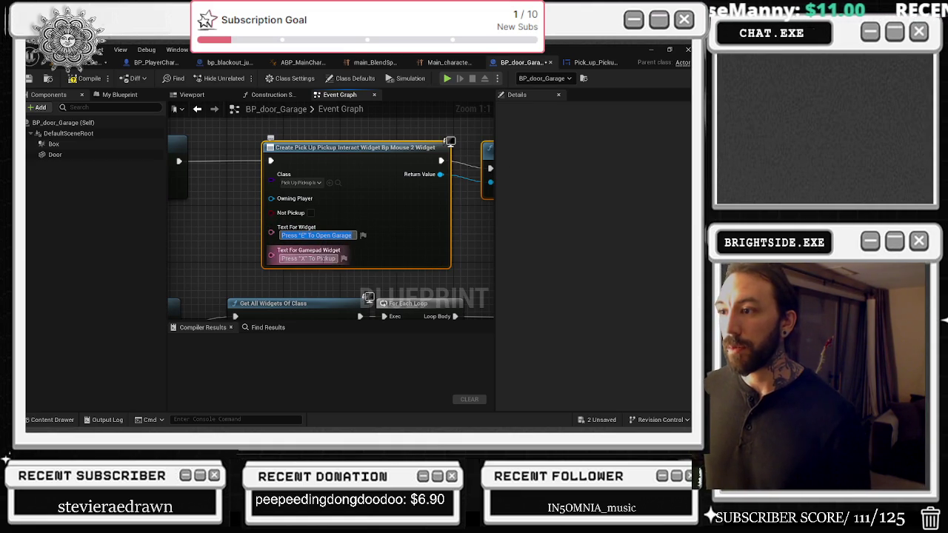
drag(316, 236, 353, 236)
key(ctrl+c)
double_click(327, 259)
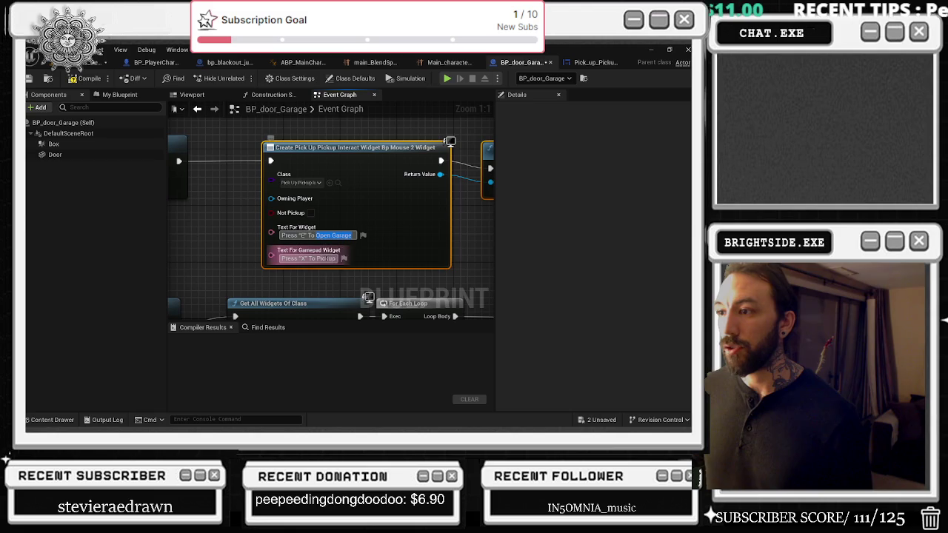
key(ctrl+v)
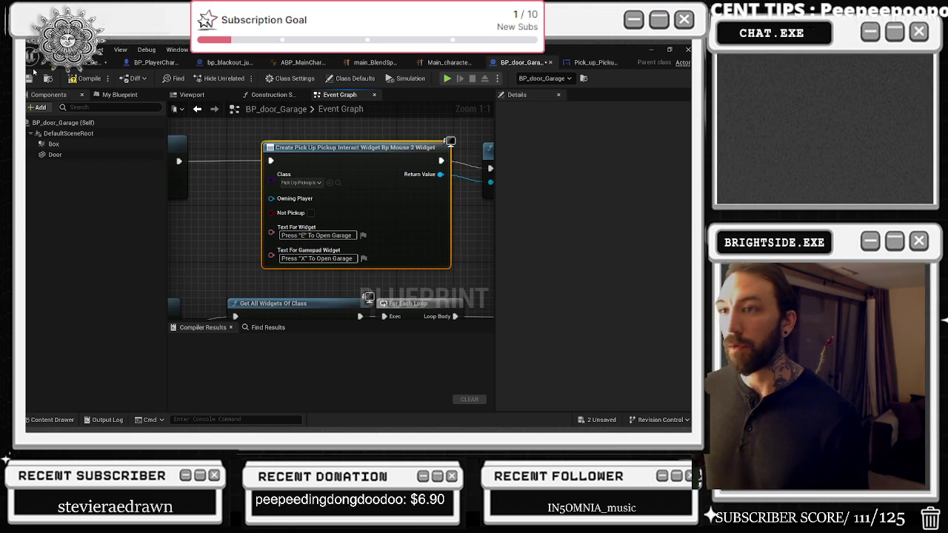
Compile the door blueprint, save all, and start Play In Editor from the level.
click(79, 78)
click(89, 62)
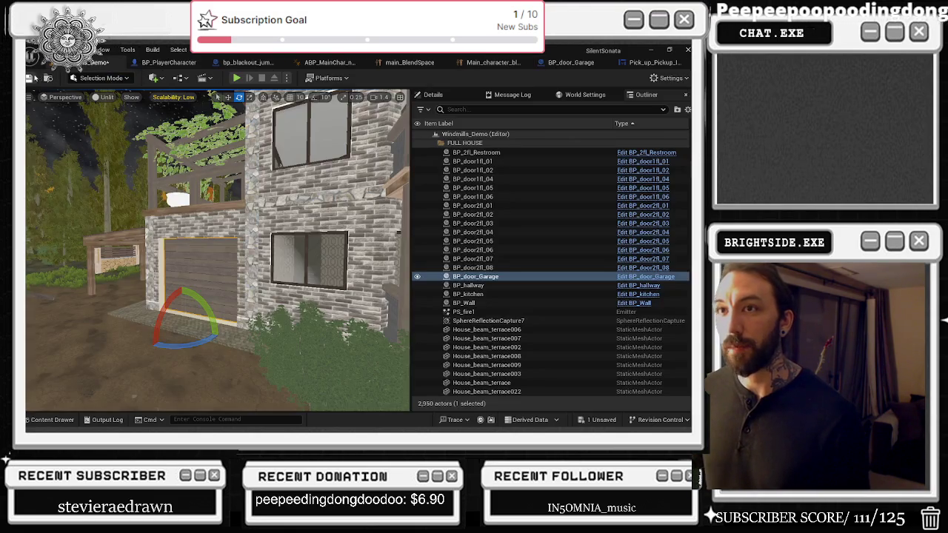
click(28, 78)
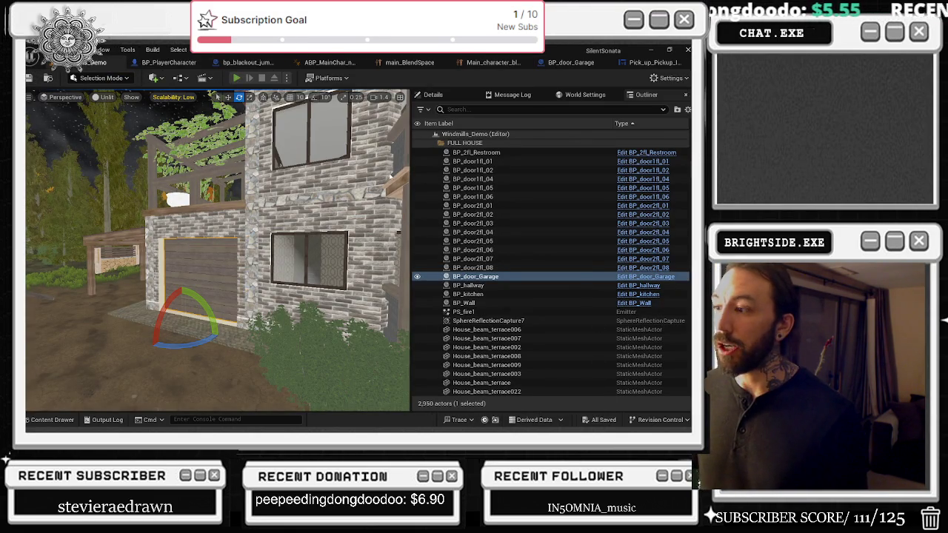
key(alt+p)
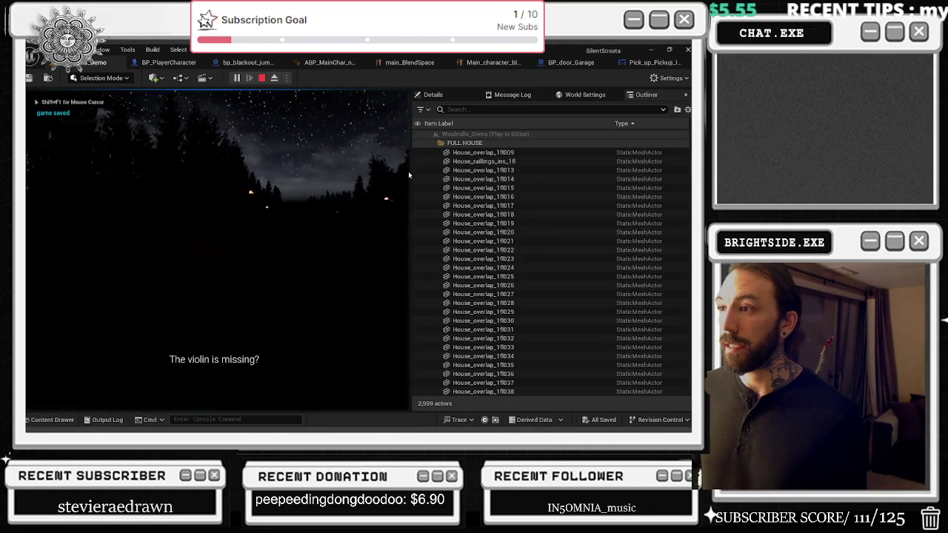
Widen the game view, play briefly, stop with Esc and return to BP_door_Garage.
drag(410, 150, 519, 151)
click(444, 222)
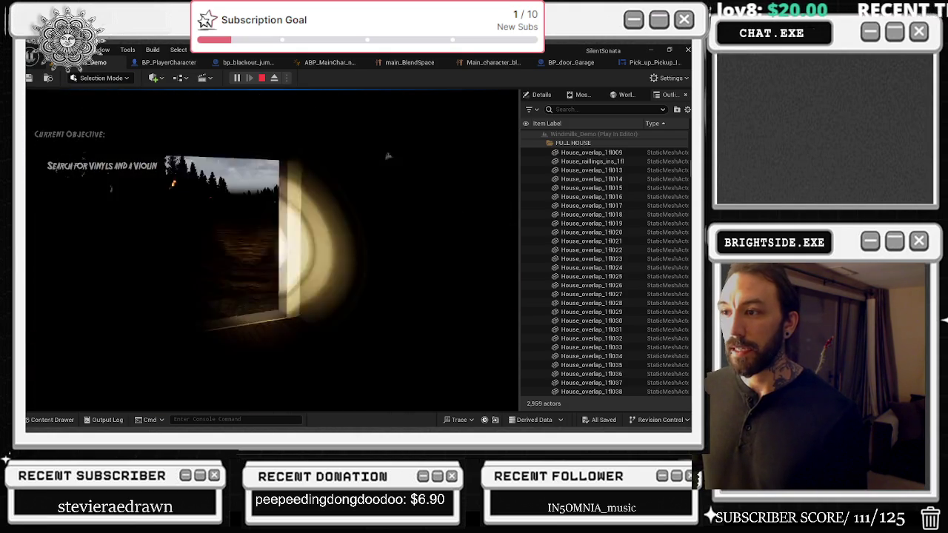
key(Escape)
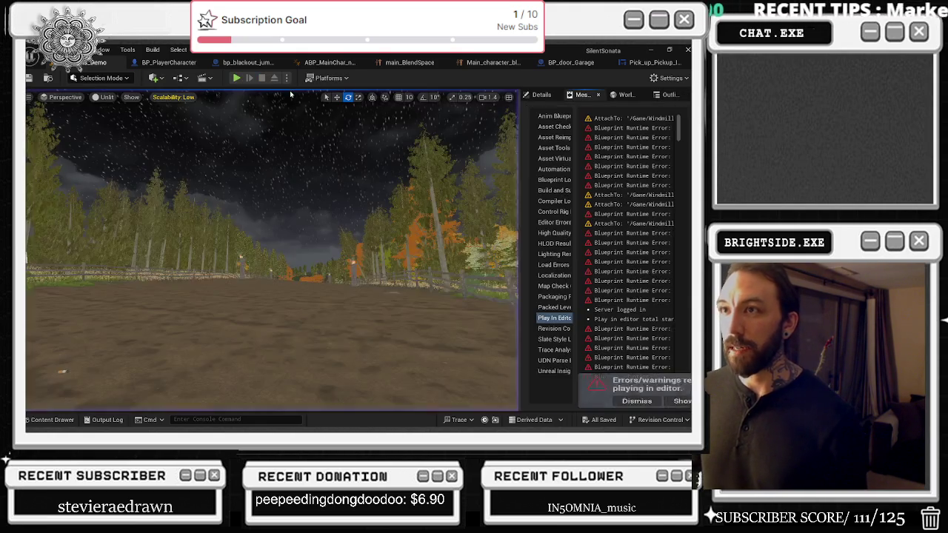
click(570, 62)
Raise the Enable Input and widget-creation nodes and tick Not Pickup on the created widget.
scroll(320, 210, down, 1)
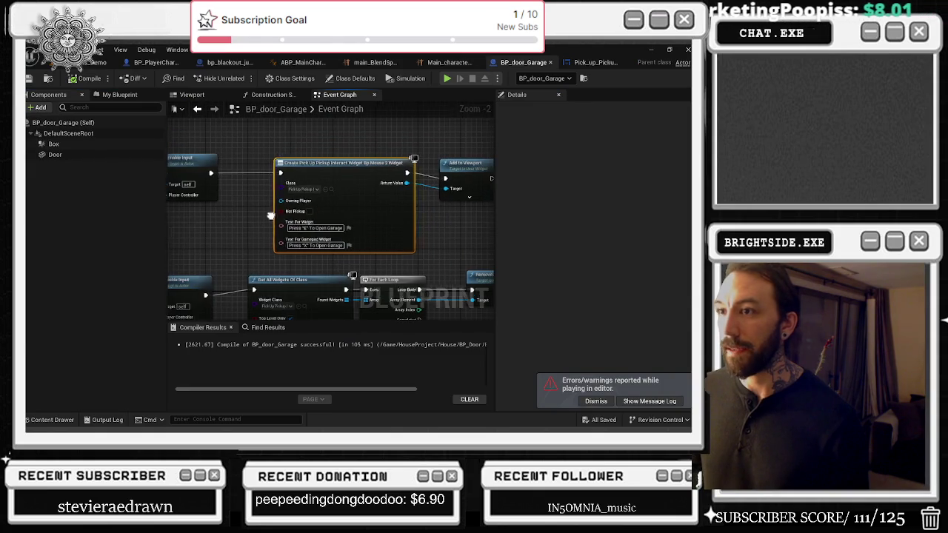
drag(330, 167, 598, 167)
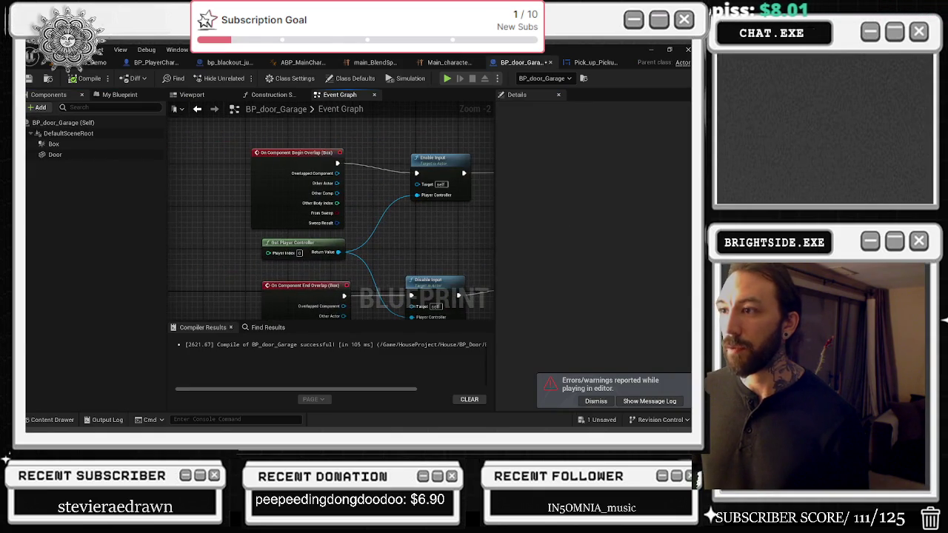
drag(430, 159, 363, 144)
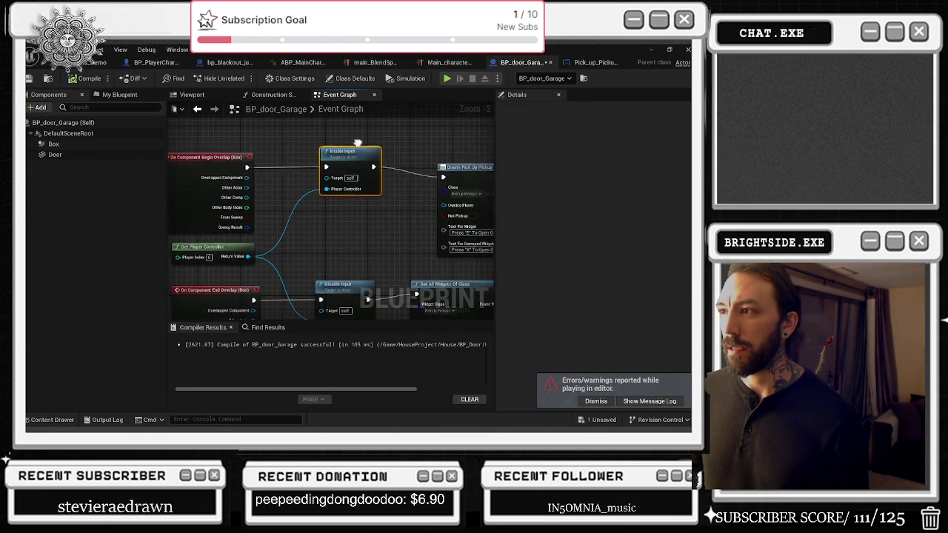
drag(460, 169, 393, 145)
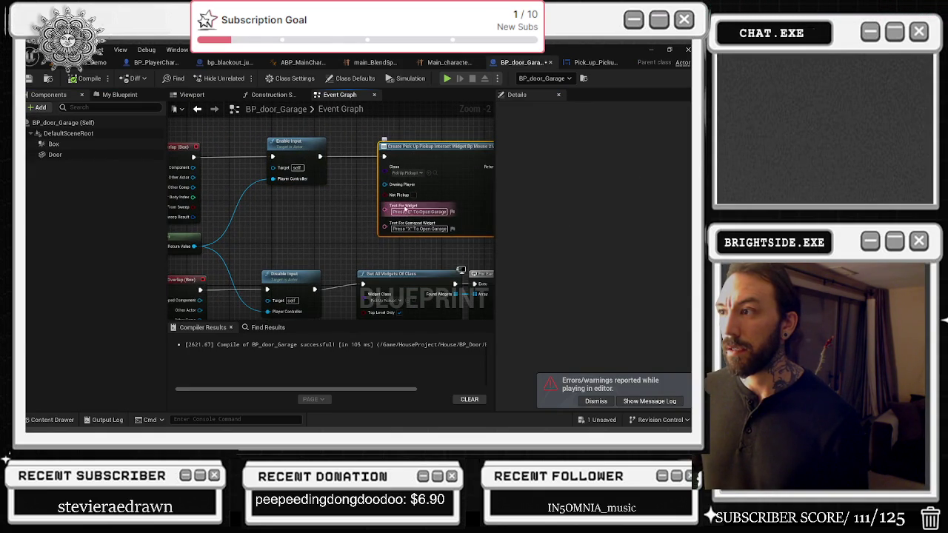
scroll(388, 215, up, 1)
click(366, 196)
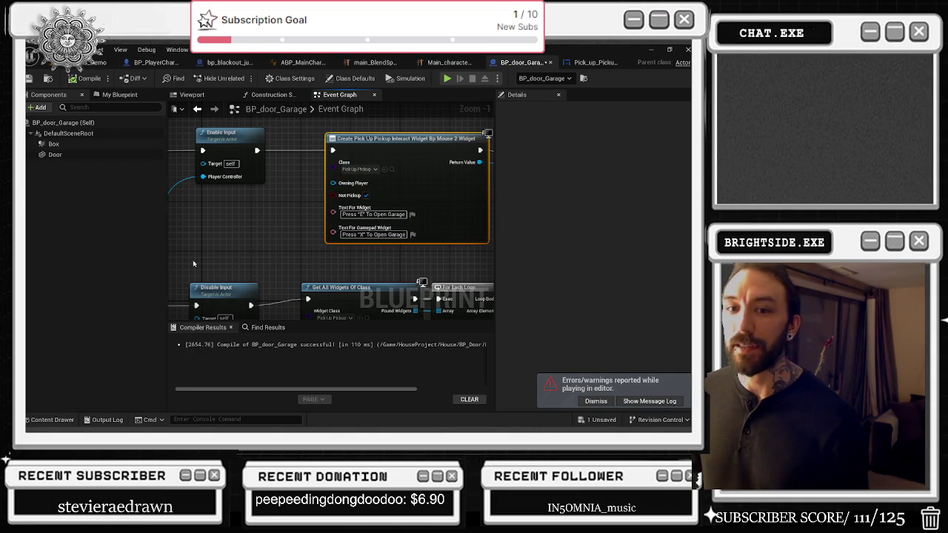
Box-select the Get All Widgets Of Class, For Each Loop and Remove from Parent chain.
scroll(193, 264, down, 2)
mouse_move(489, 172)
mouse_down()
mouse_move(352, 170)
mouse_move(400, 170)
mouse_move(292, 244)
mouse_up()
scroll(415, 180, up, 2)
mouse_move(277, 182)
mouse_down()
mouse_move(523, 248)
mouse_move(426, 265)
mouse_up()
mouse_move(262, 165)
mouse_down()
mouse_move(489, 248)
mouse_move(323, 257)
mouse_move(399, 260)
mouse_move(367, 243)
mouse_up()
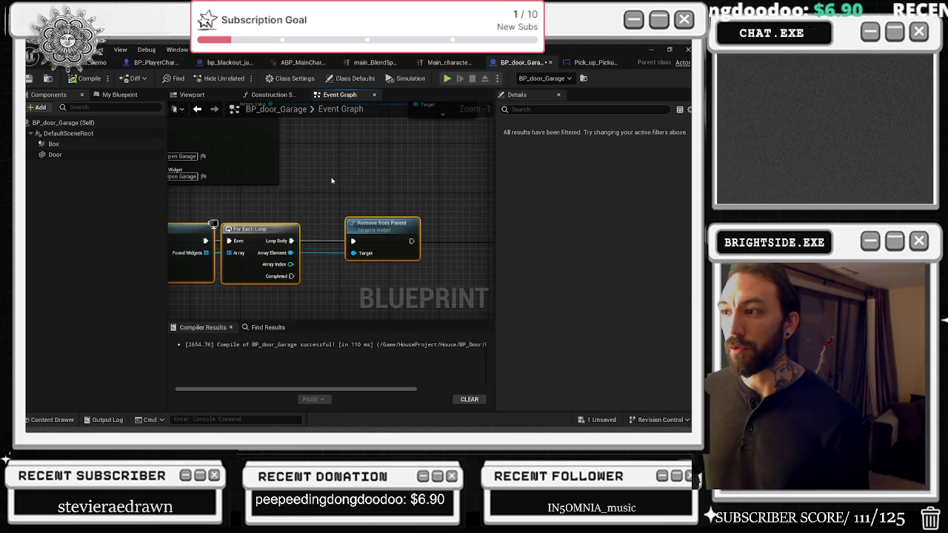
Promote the Create Widget Return Value to a new variable named 'pickup widget'.
right_click(294, 196)
mouse_move(335, 248)
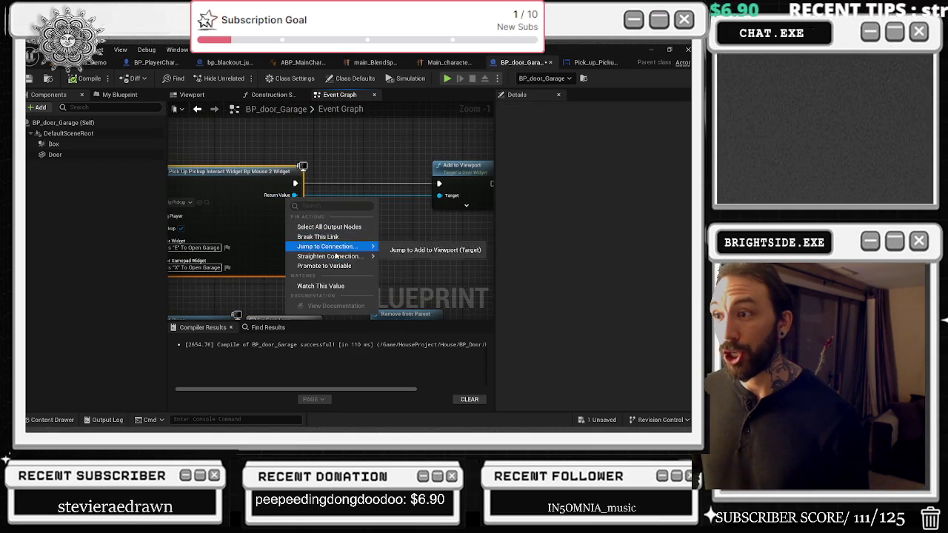
click(324, 265)
text(pickup widge)
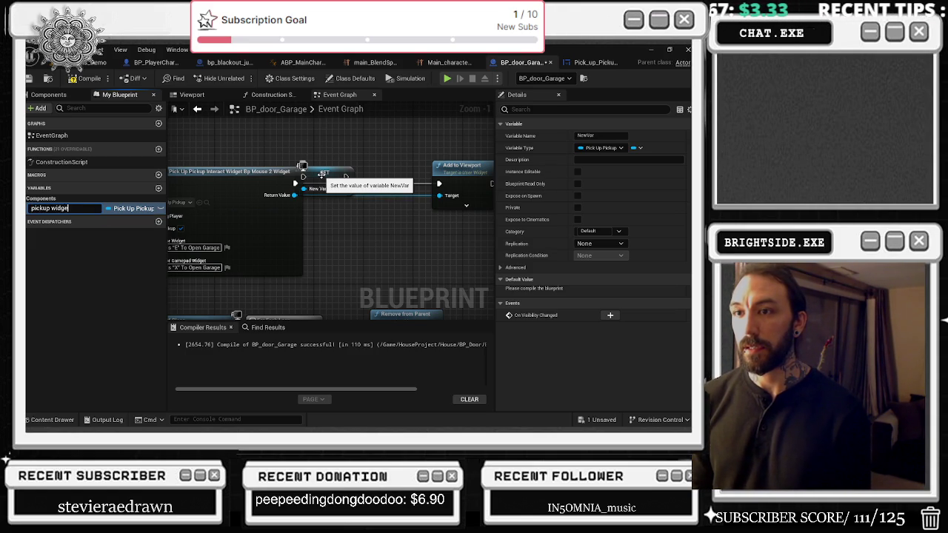
text(t)
key(Return)
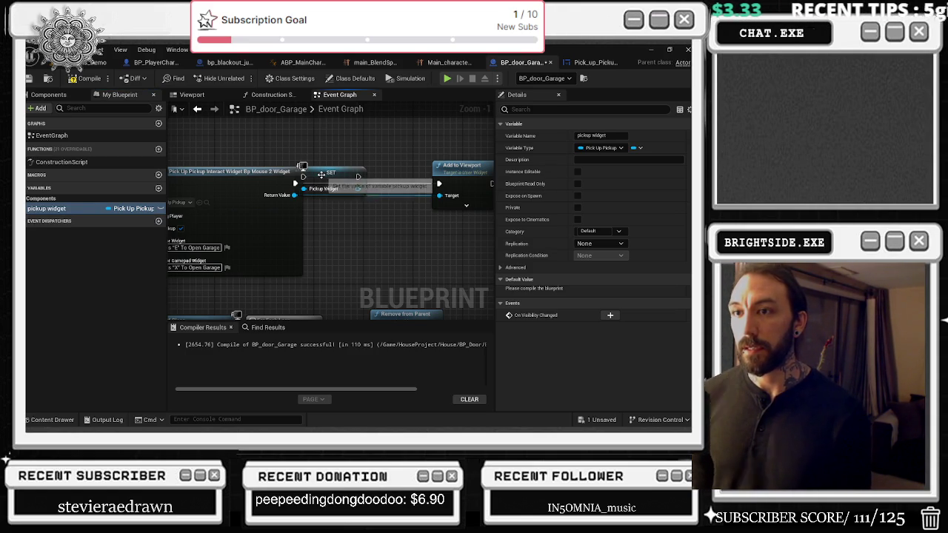
mouse_move(338, 174)
mouse_down()
mouse_move(371, 186)
mouse_move(320, 177)
mouse_up()
click(310, 172)
Delete the Get All Widgets Of Class and For Each Loop nodes, placing a pickup widget getter.
scroll(418, 159, down, 1)
scroll(418, 158, down, 2)
right_click(332, 153)
click(300, 221)
scroll(266, 255, down, 1)
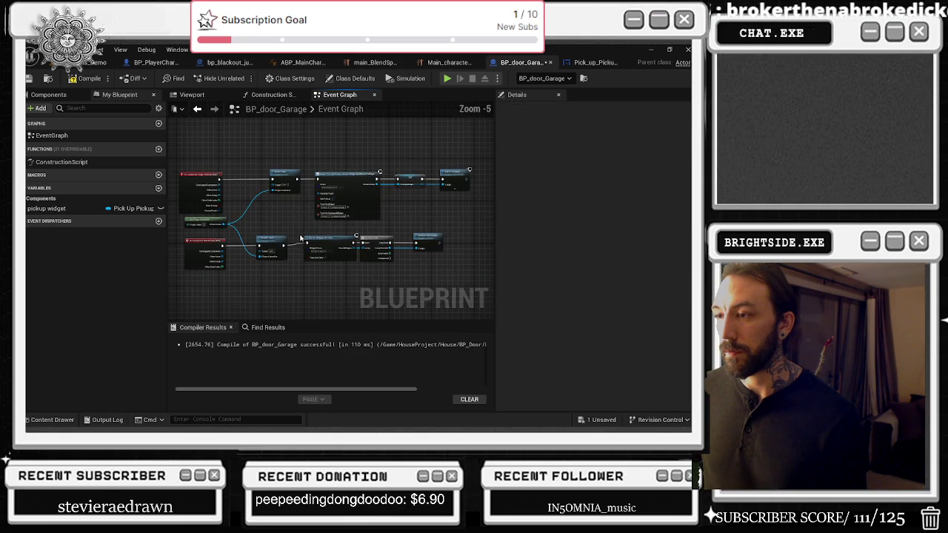
mouse_move(372, 232)
mouse_down()
mouse_move(446, 259)
mouse_move(438, 248)
mouse_move(473, 248)
mouse_up()
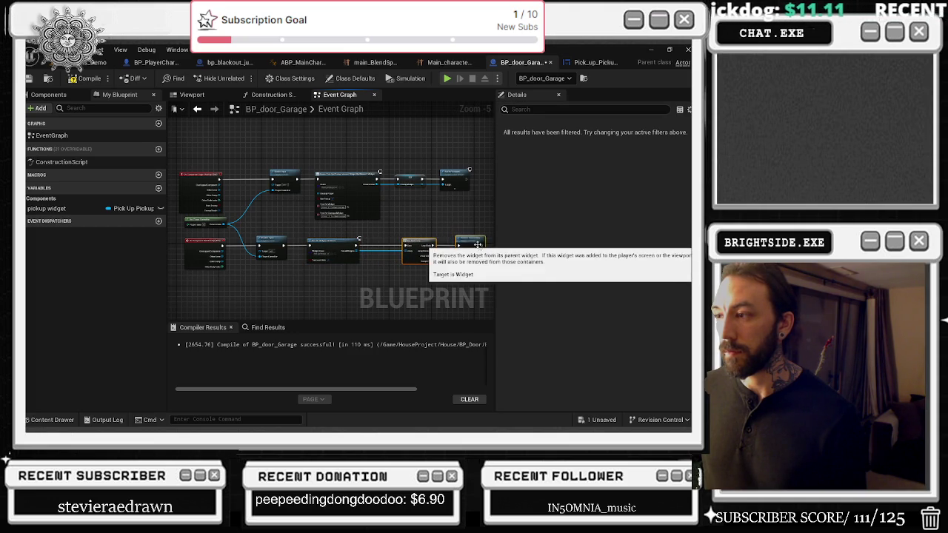
scroll(415, 243, up, 2)
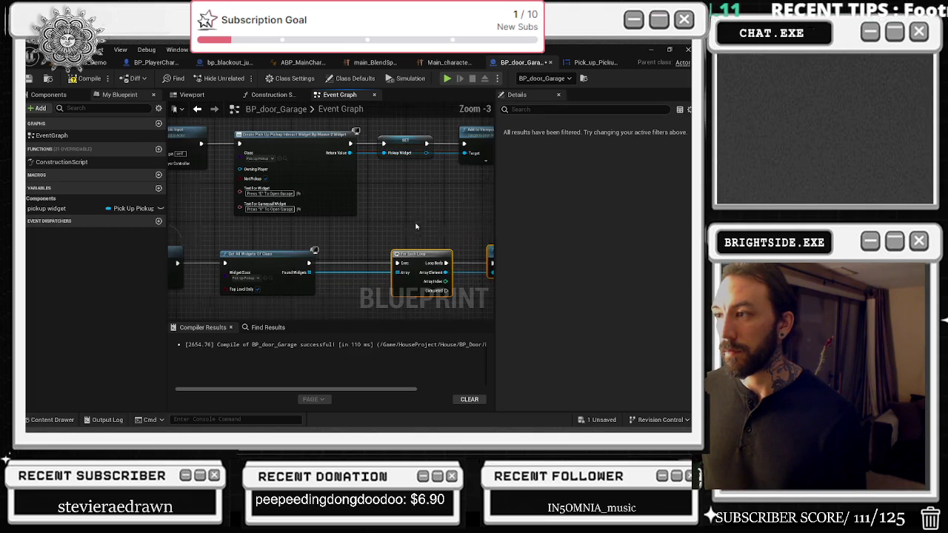
mouse_move(45, 208)
mouse_down()
mouse_move(340, 239)
mouse_move(463, 280)
mouse_move(230, 244)
mouse_move(337, 215)
mouse_up()
key(Delete)
Feed the pickup widget getter into Remove from Parent and add another getter after Enable Input.
mouse_move(440, 249)
mouse_down()
mouse_move(380, 216)
mouse_move(215, 213)
mouse_move(461, 257)
mouse_move(480, 302)
mouse_up()
mouse_move(326, 197)
mouse_down()
mouse_move(272, 197)
mouse_move(314, 155)
mouse_up()
mouse_move(47, 208)
mouse_down()
mouse_move(344, 186)
mouse_move(368, 173)
mouse_up()
right_click(380, 176)
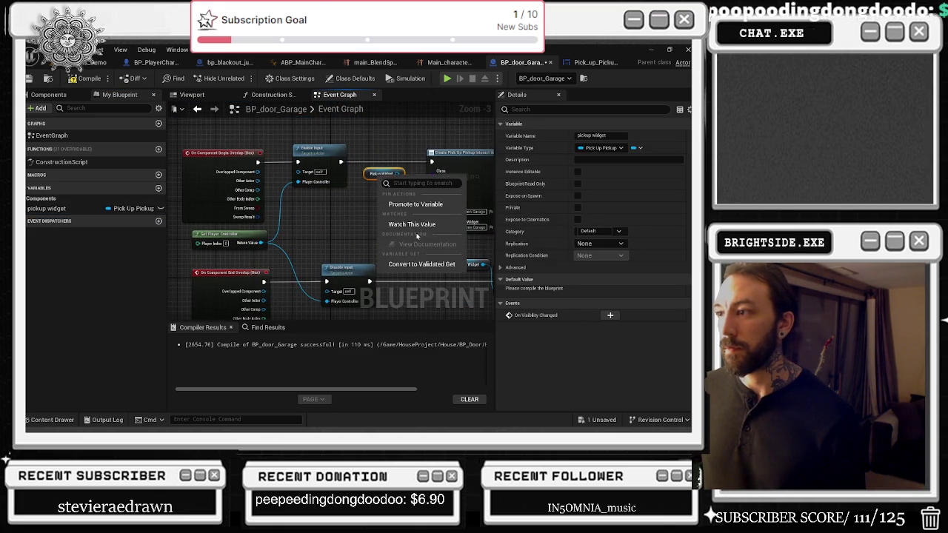
Turn the getter into a Validated Get and wire Is Not Valid into Create Widget.
click(411, 265)
drag(348, 161, 406, 174)
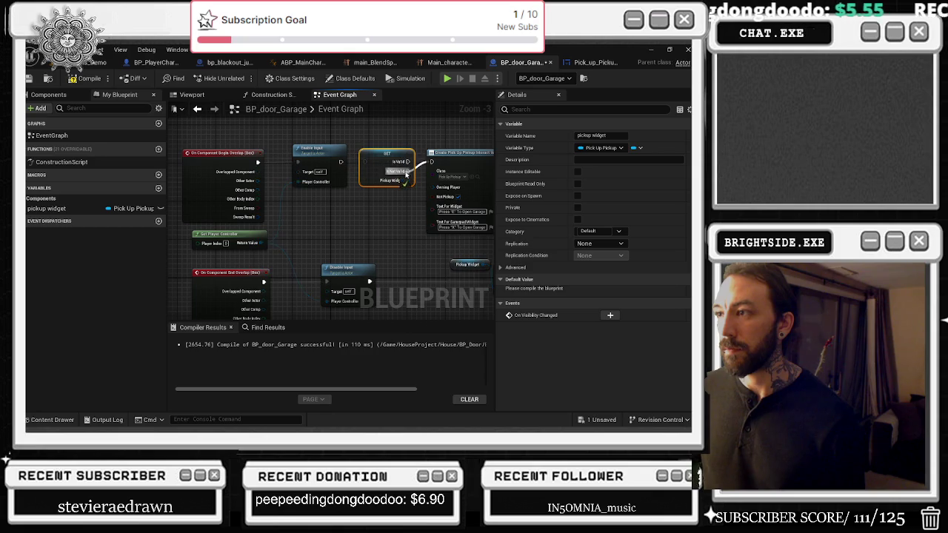
click(411, 197)
drag(411, 197, 375, 242)
Add an empty SET pickup widget after Remove from Parent, then playtest the level.
drag(81, 213, 309, 210)
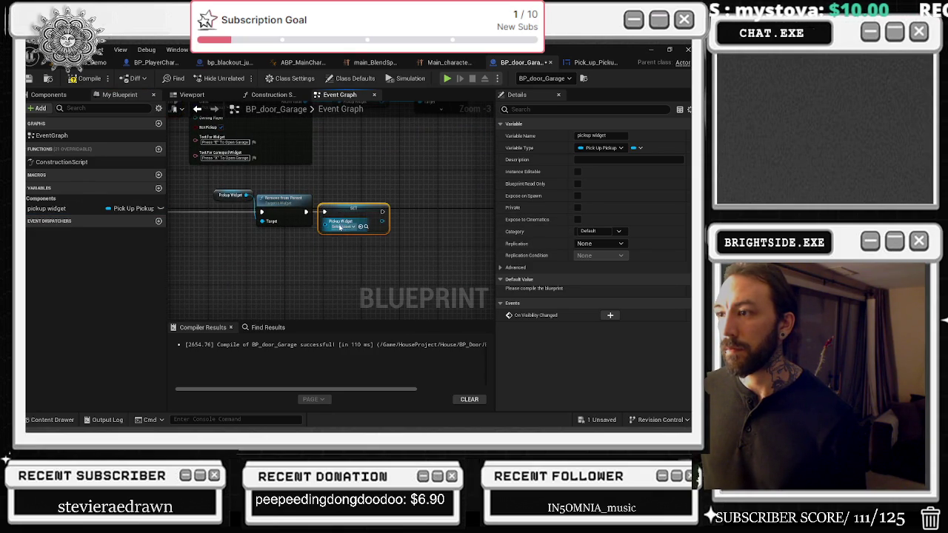
click(340, 226)
key(Escape)
drag(290, 202, 374, 226)
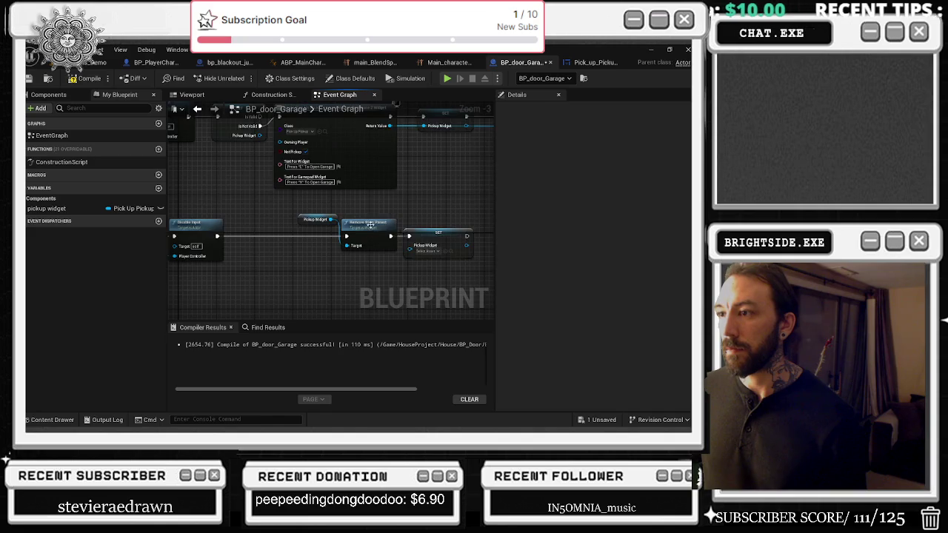
scroll(375, 226, down, 1)
drag(430, 236, 420, 236)
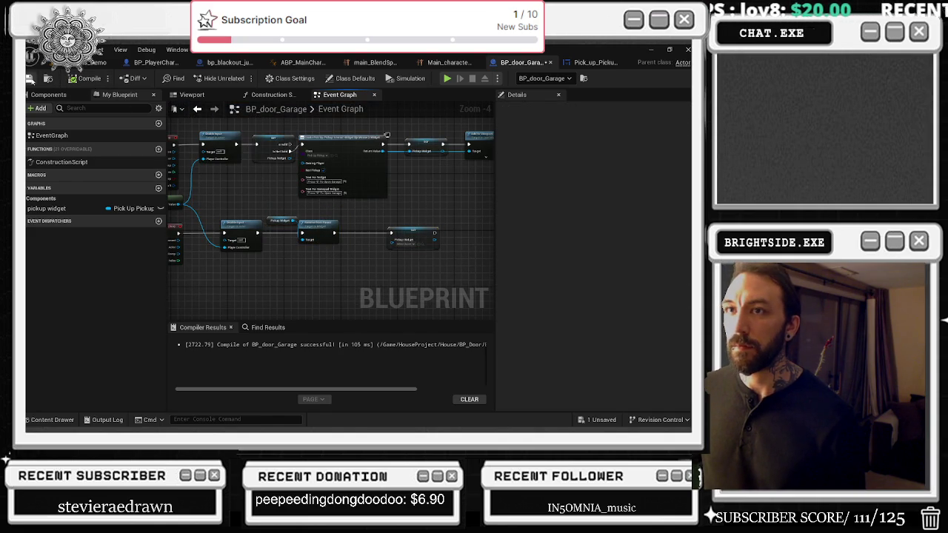
click(95, 63)
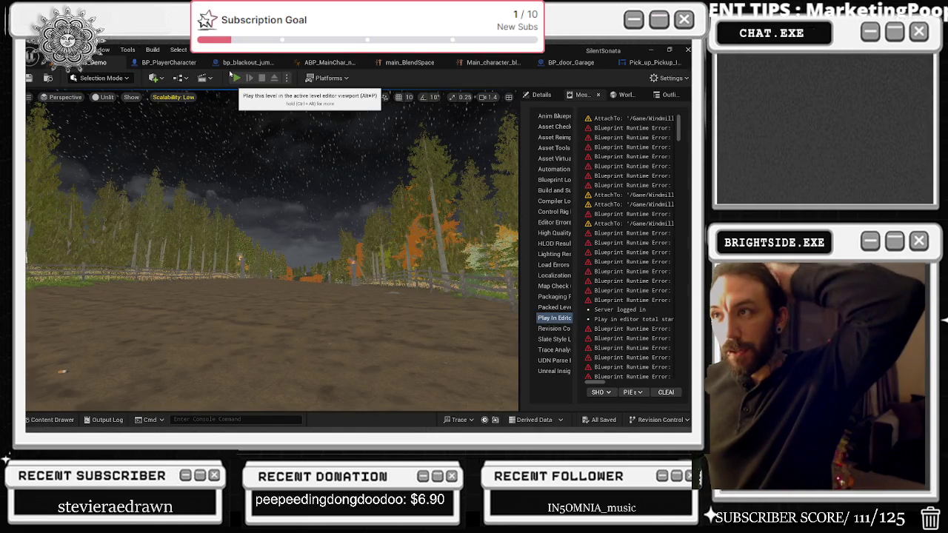
click(234, 77)
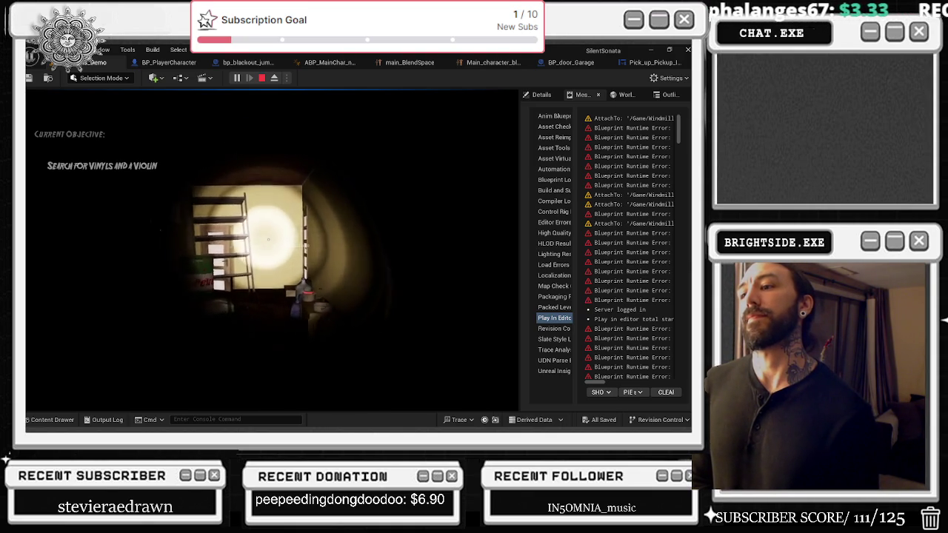
Stop the playtest and raise Engine Scalability Settings from Low to High.
key(w)
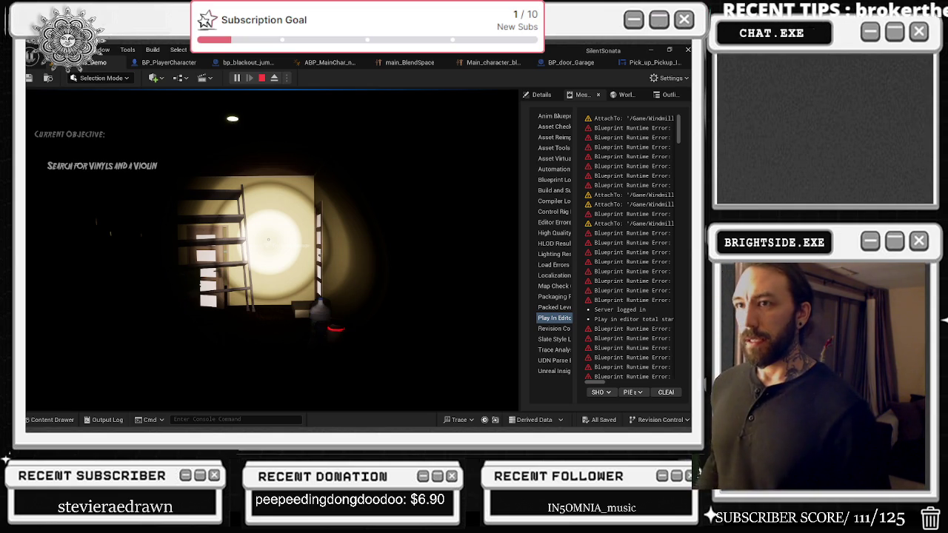
key(Escape)
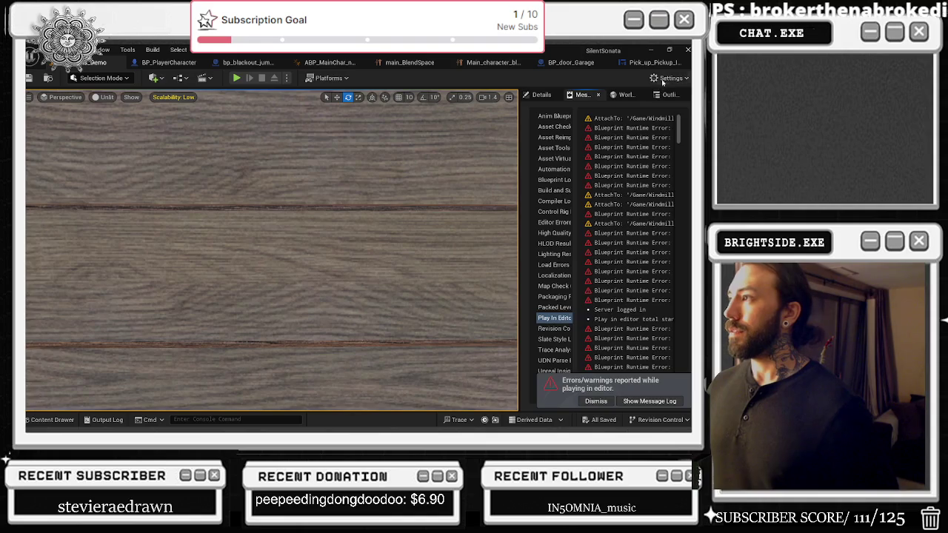
click(665, 79)
mouse_move(596, 232)
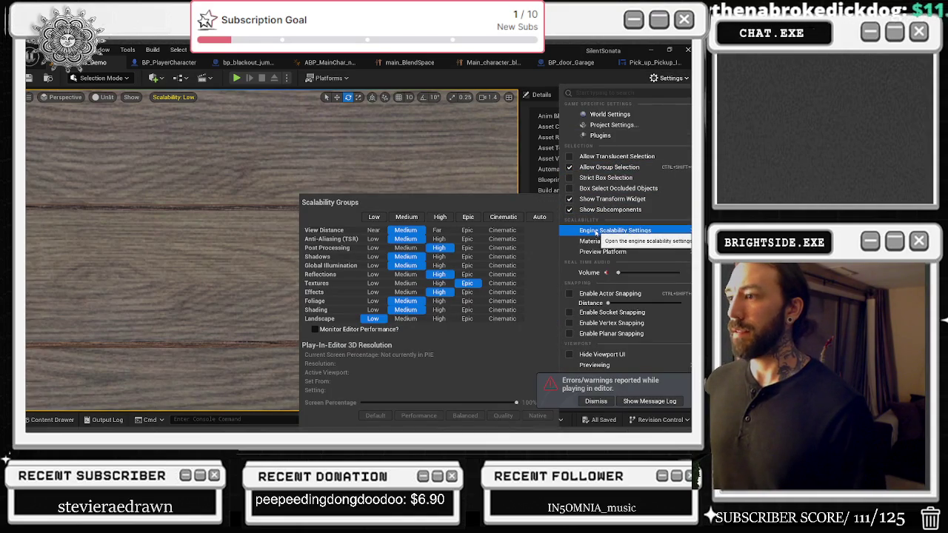
click(440, 217)
Play the level again to check the brighter scene, then return to the pickup widget blueprint.
click(236, 78)
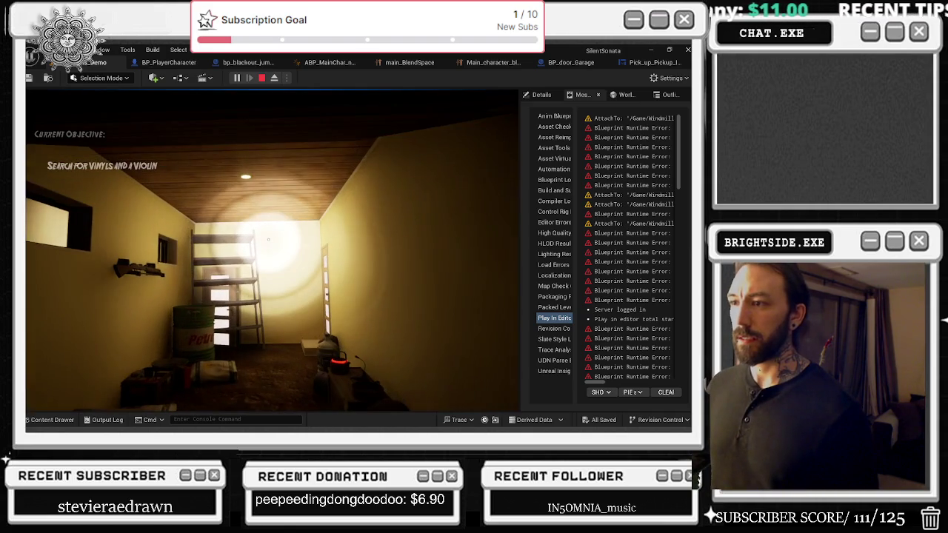
key(Escape)
click(652, 62)
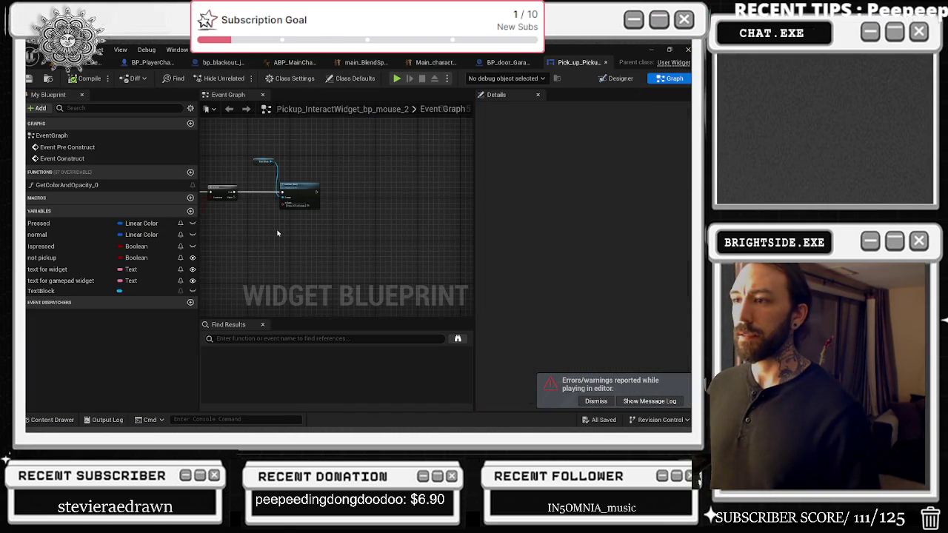
In the widget Designer, set the prompt TextBlock's Typeface to Bold Italic at size 10.
scroll(282, 229, up, 1)
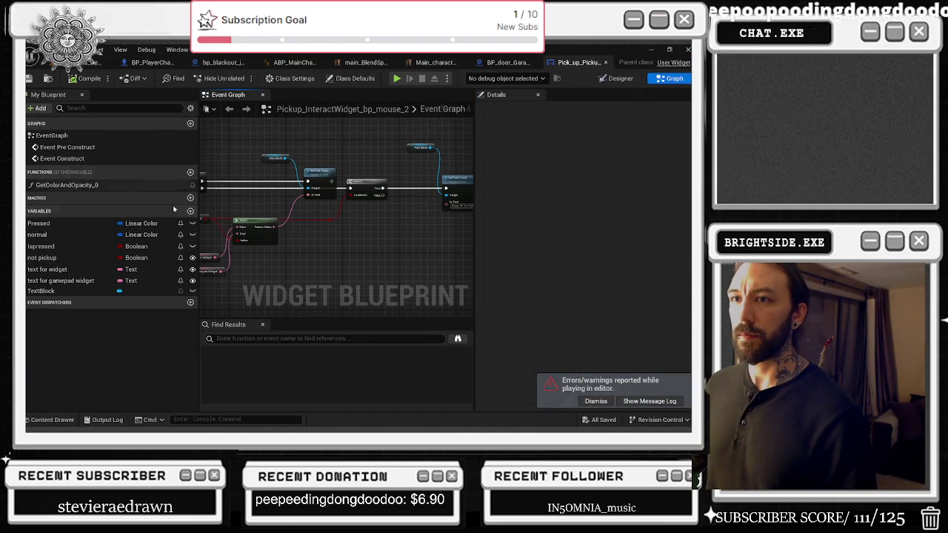
click(615, 78)
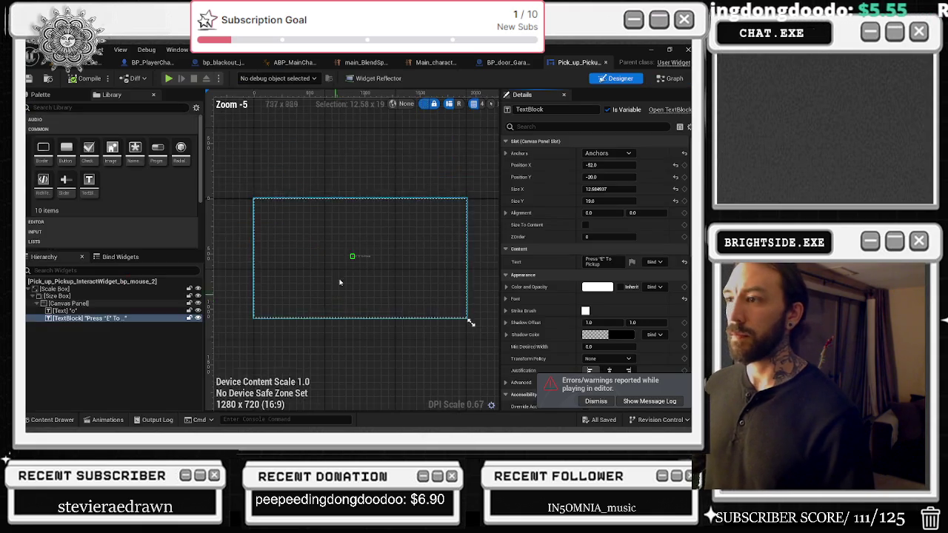
click(610, 127)
text(otu)
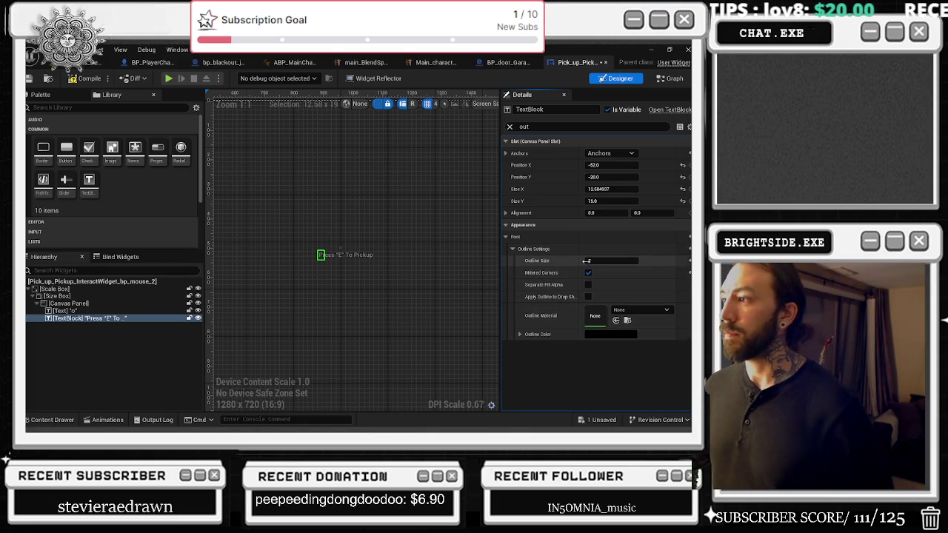
click(510, 127)
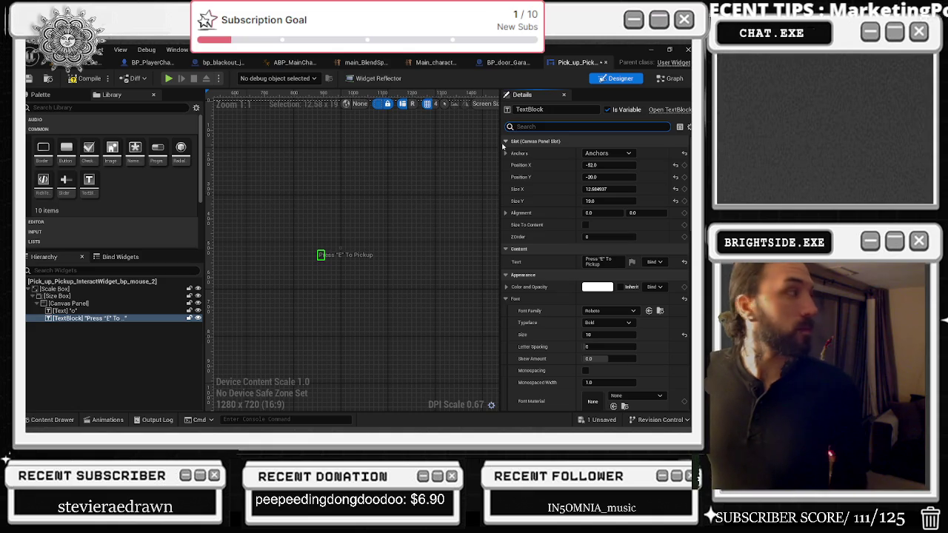
click(608, 323)
click(613, 337)
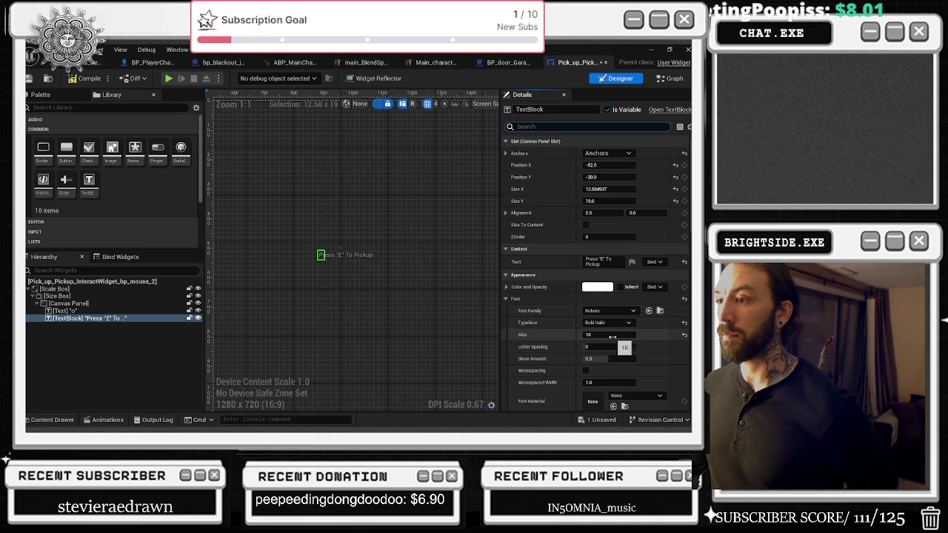
click(611, 334)
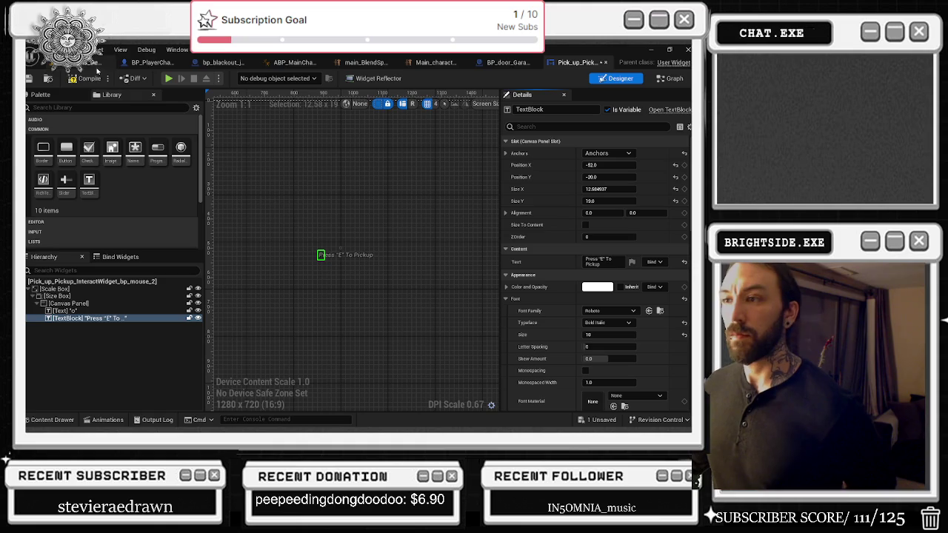
Compile the widget blueprint and start playing the level from the level editor.
click(90, 78)
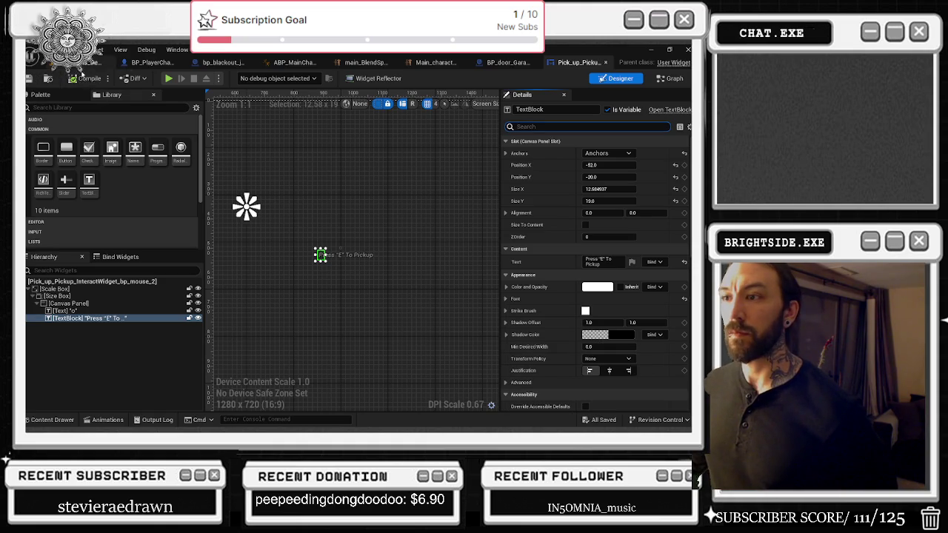
scroll(426, 269, down, 5)
click(600, 153)
key(Escape)
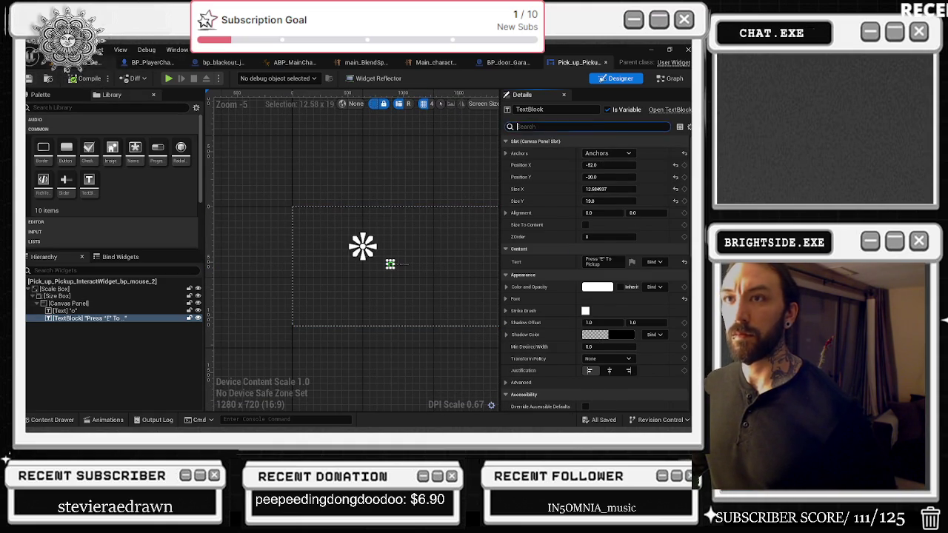
click(93, 63)
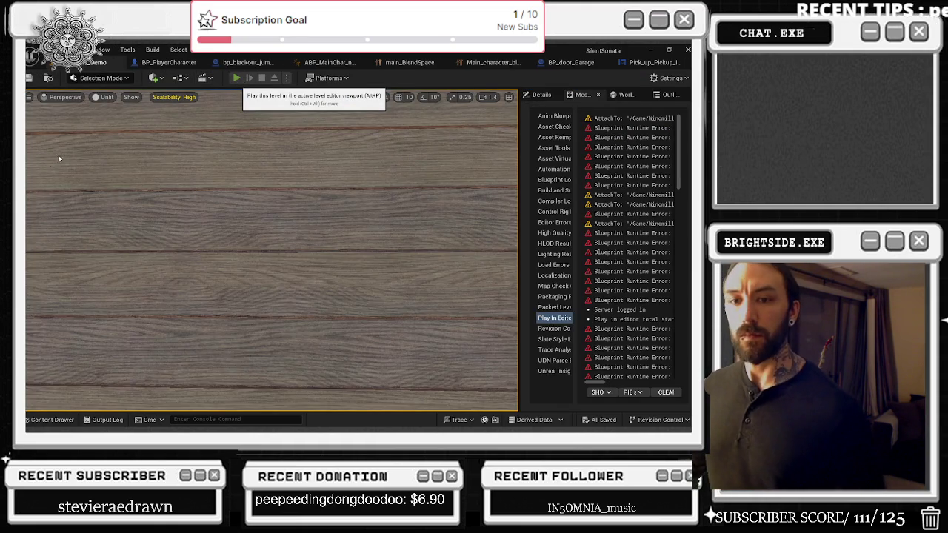
click(236, 78)
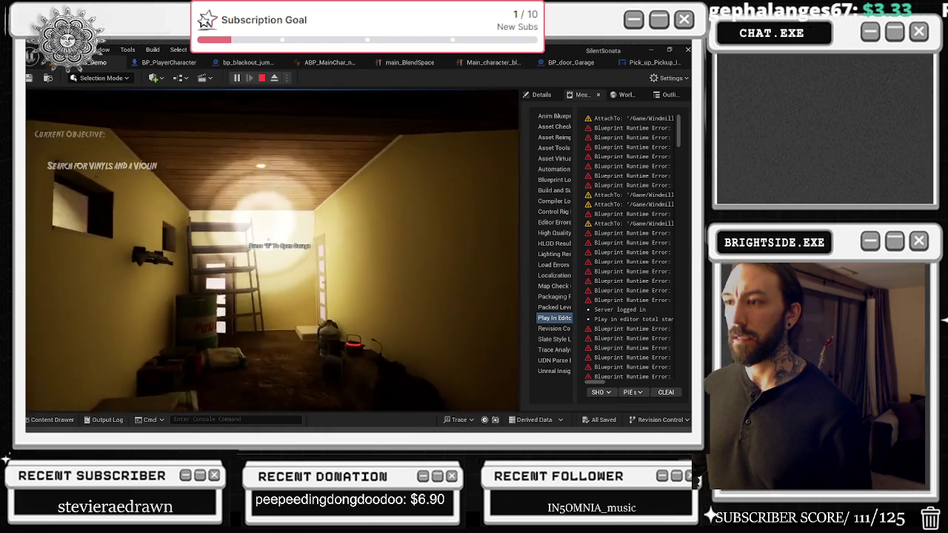
Open the garage door with E during the playtest, look outside, then stop.
key(e)
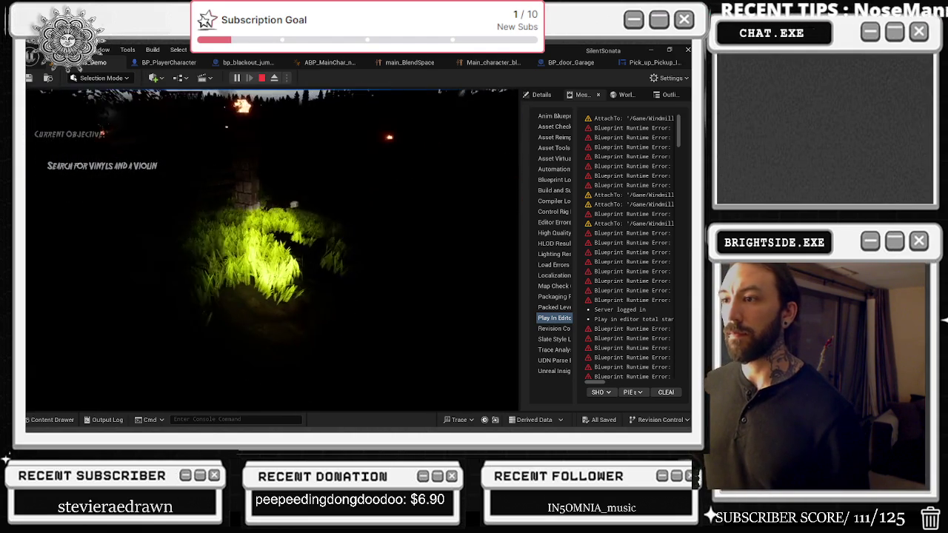
key(Escape)
Filter Details by 'out', keep the Outline Color black and enable Separate Fill Alpha.
click(653, 62)
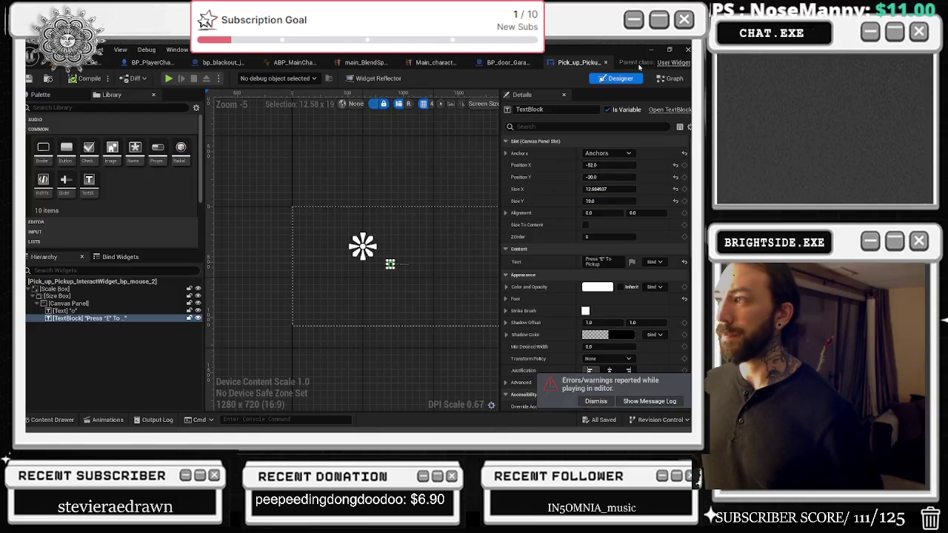
scroll(488, 233, up, 8)
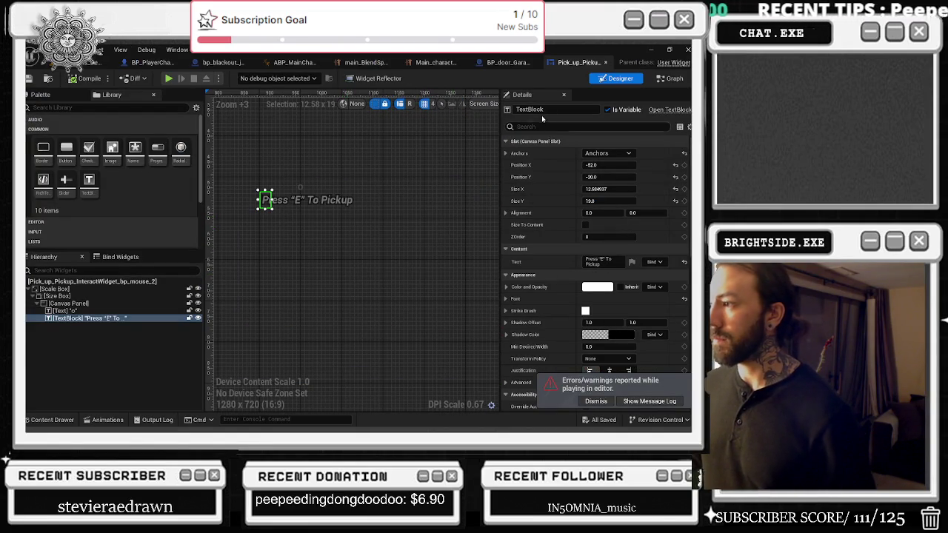
scroll(620, 275, down, 2)
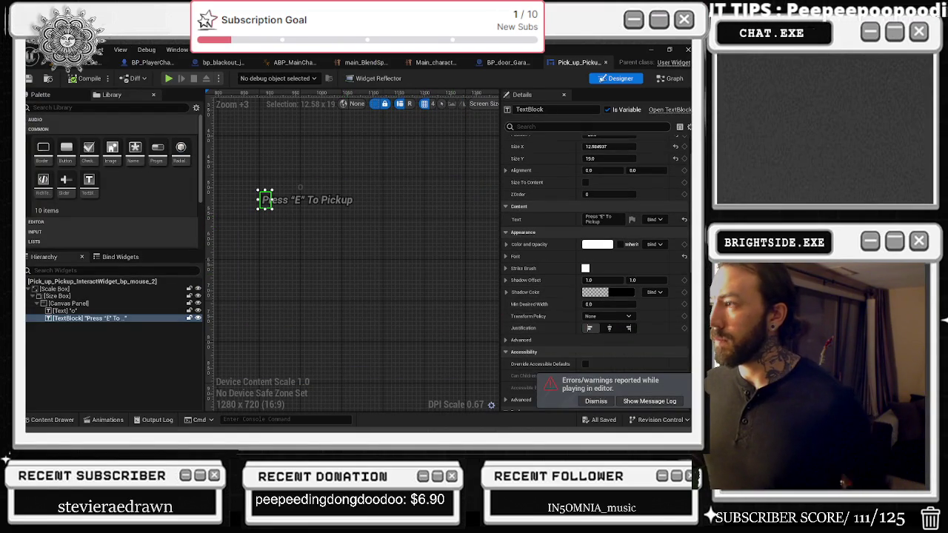
text(out)
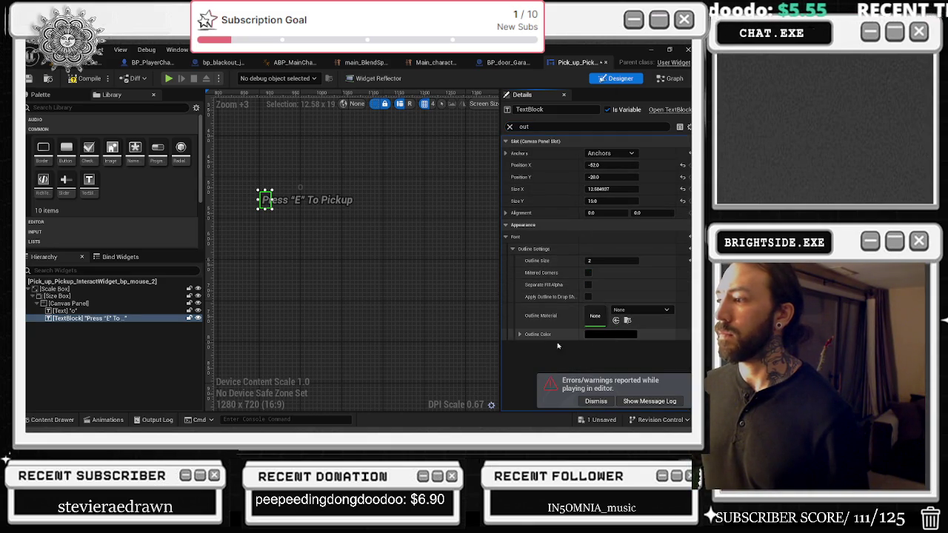
click(604, 335)
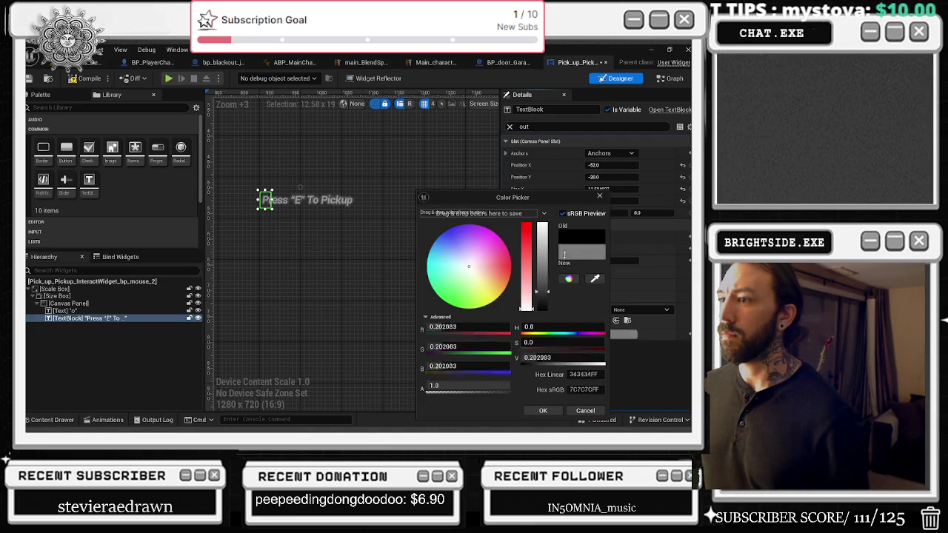
scroll(334, 197, up, 5)
scroll(360, 197, up, 4)
scroll(377, 195, down, 7)
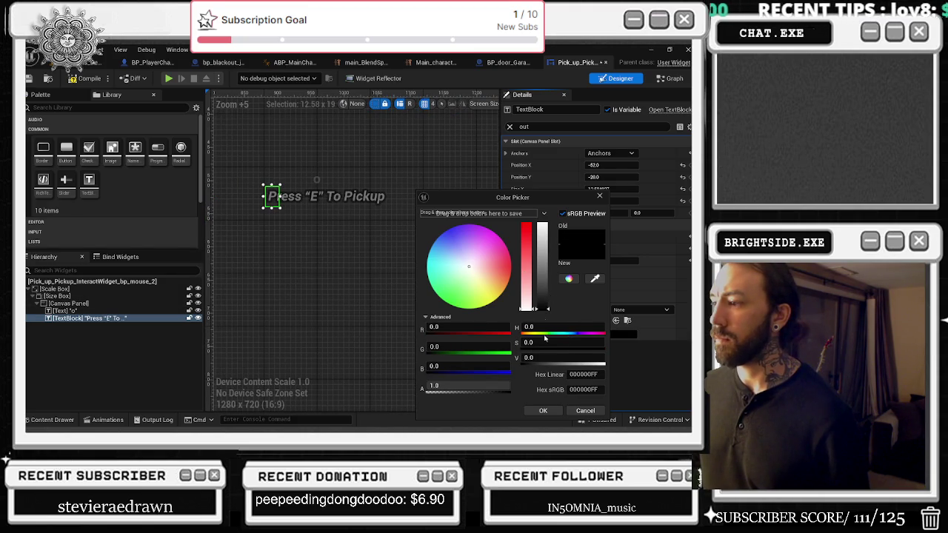
click(573, 409)
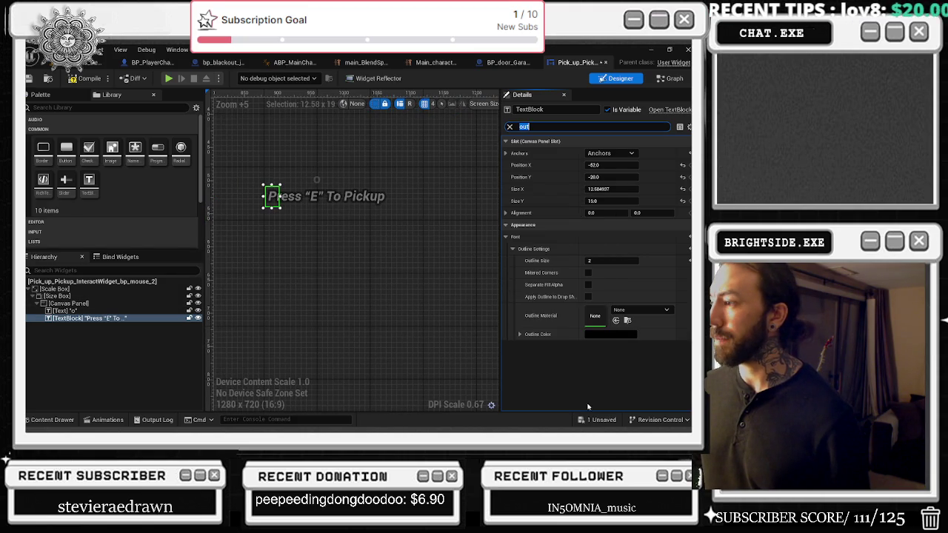
click(589, 286)
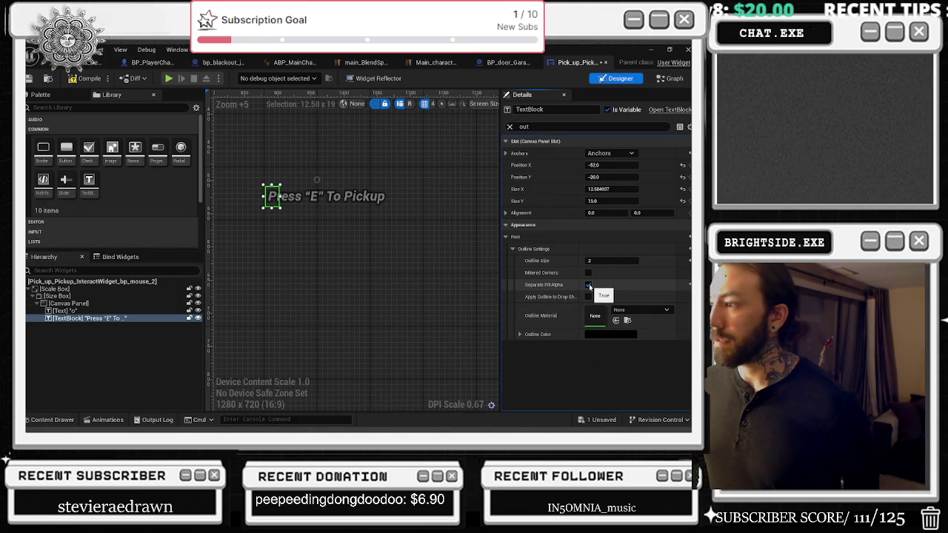
click(590, 286)
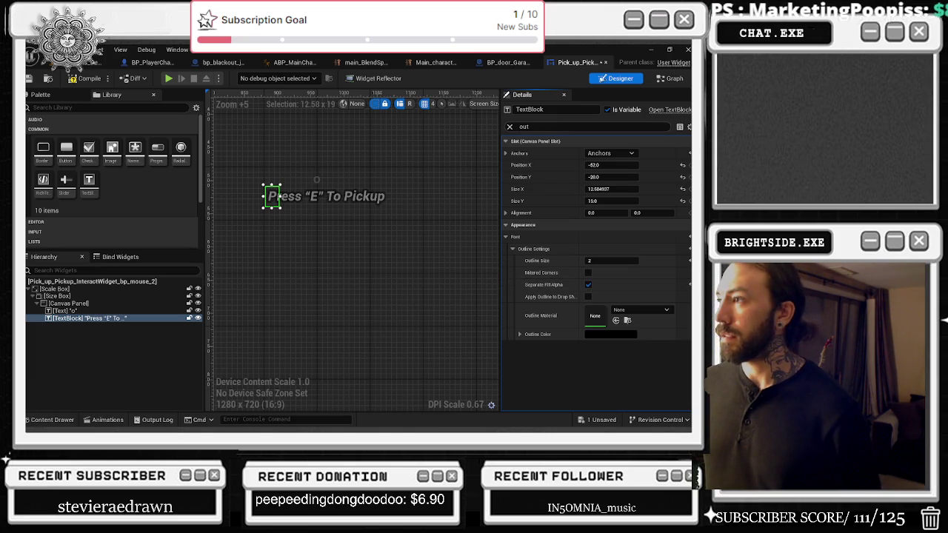
Clear the filter and confirm the prompt text's Color and Opacity stays white.
click(510, 127)
click(604, 287)
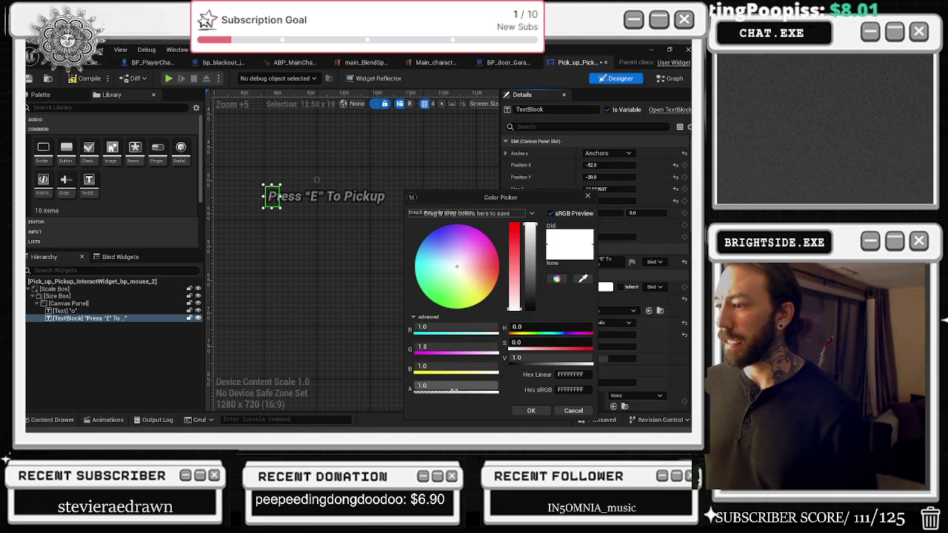
click(532, 409)
scroll(635, 348, down, 2)
click(548, 127)
Set the prompt text's Render Opacity to 1.
text(a)
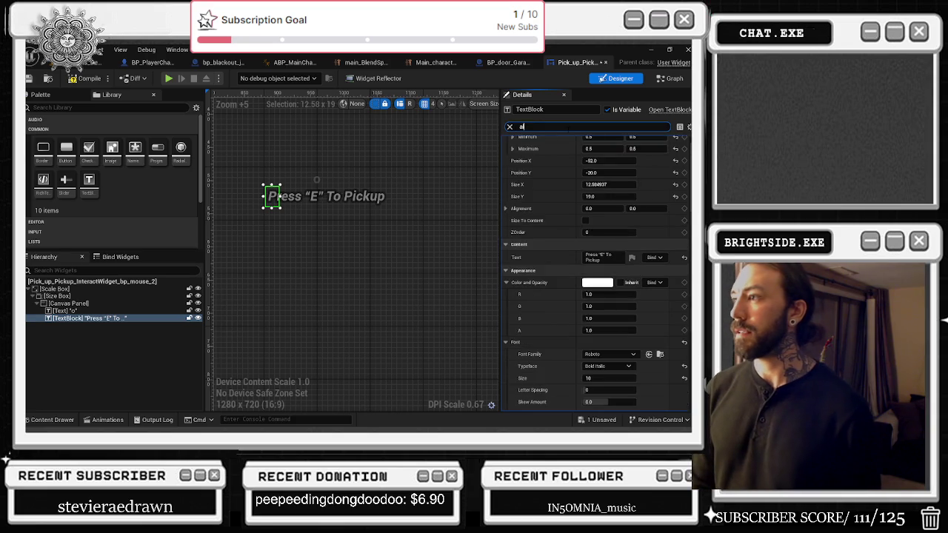
text(lp)
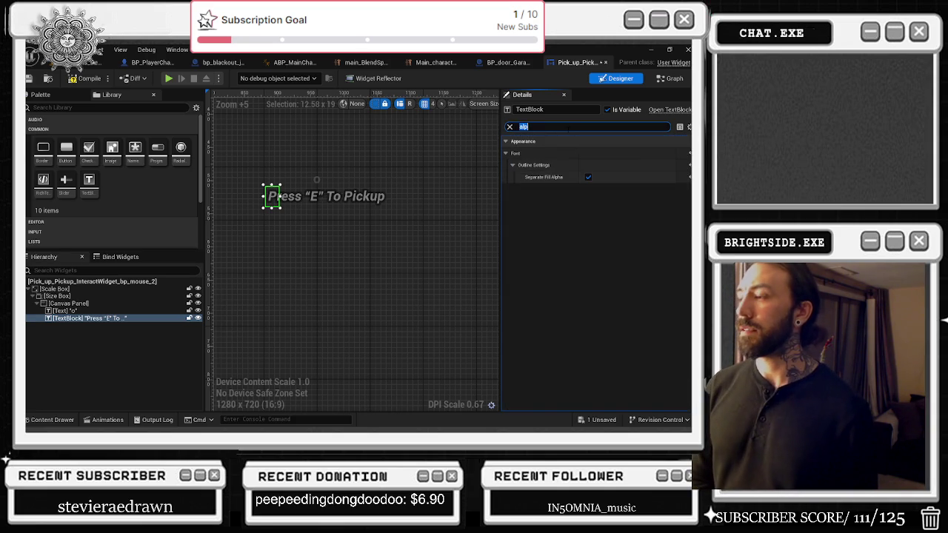
text(ender)
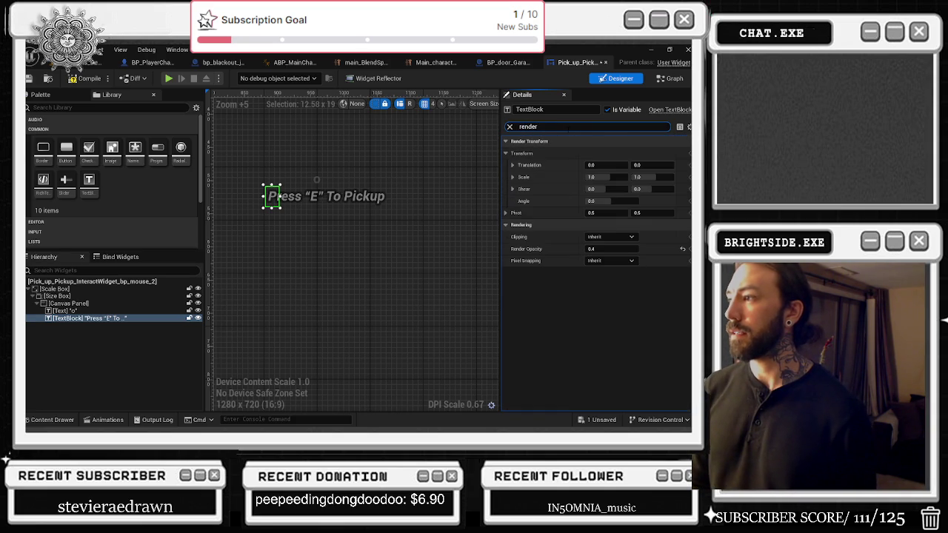
drag(602, 249, 630, 249)
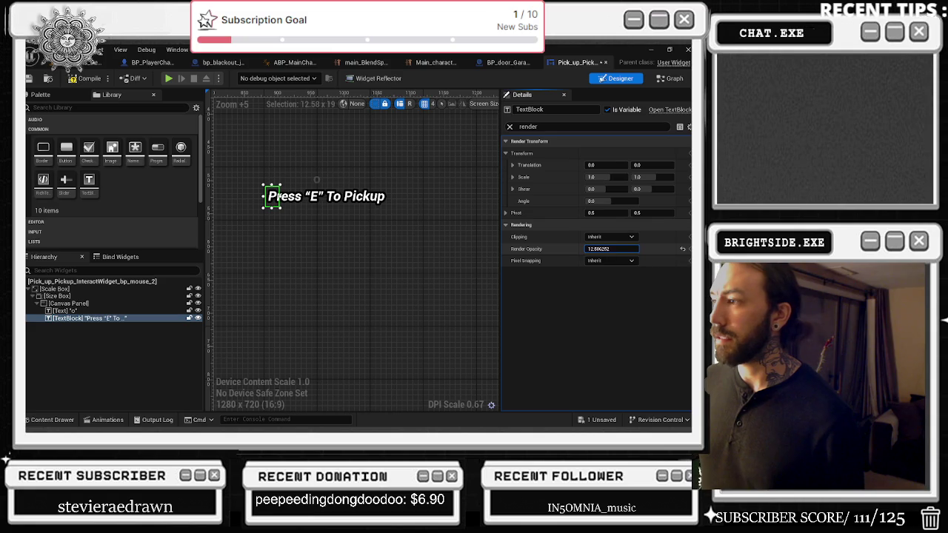
text(1)
key(Return)
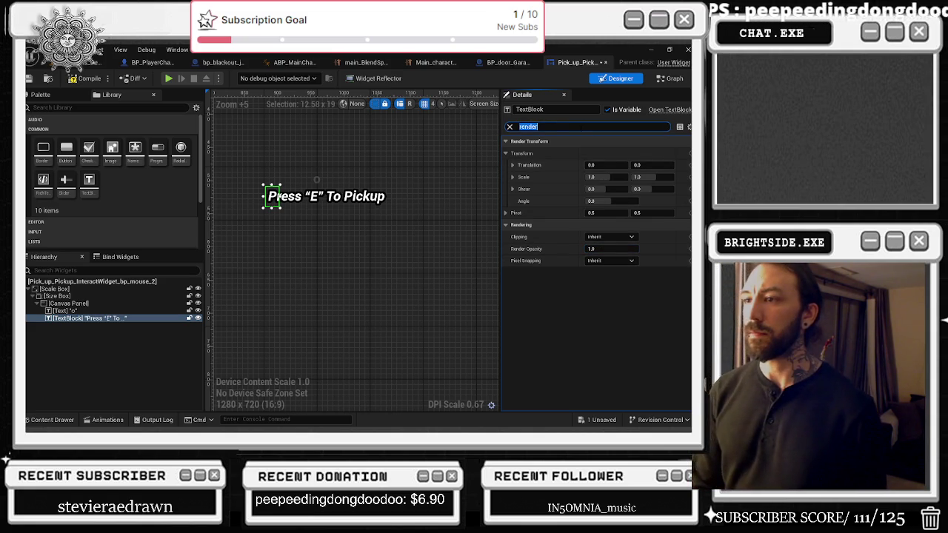
Increase the text's Letter Spacing to 80.
key(BackSpace)
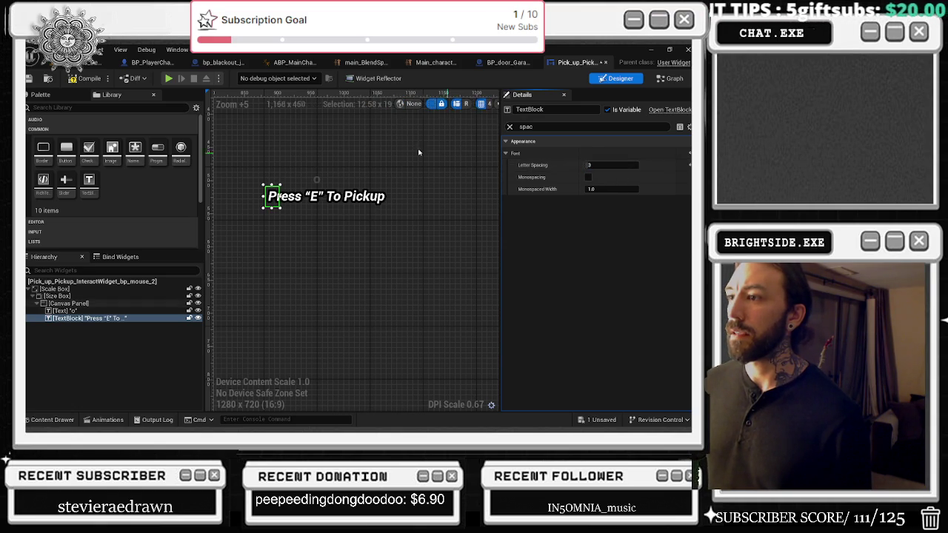
key(Escape)
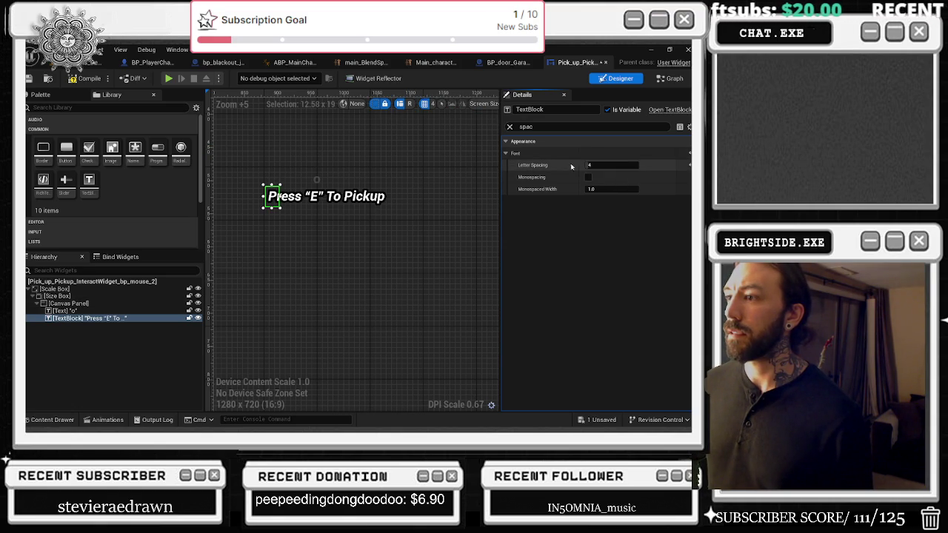
mouse_move(601, 172)
mouse_down()
mouse_move(618, 172)
mouse_move(612, 164)
mouse_up()
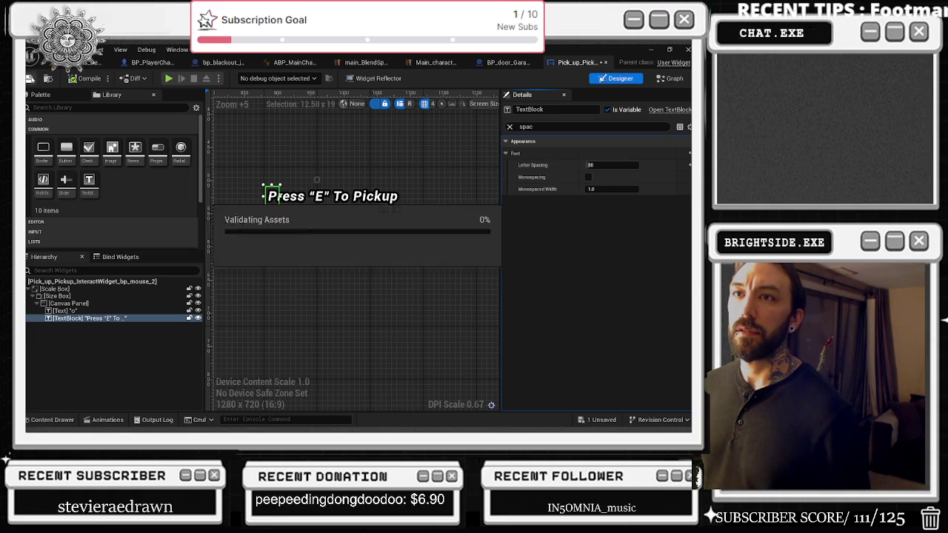
Save all modified assets with Ctrl+S and start playing the level.
click(97, 63)
key(ctrl+s)
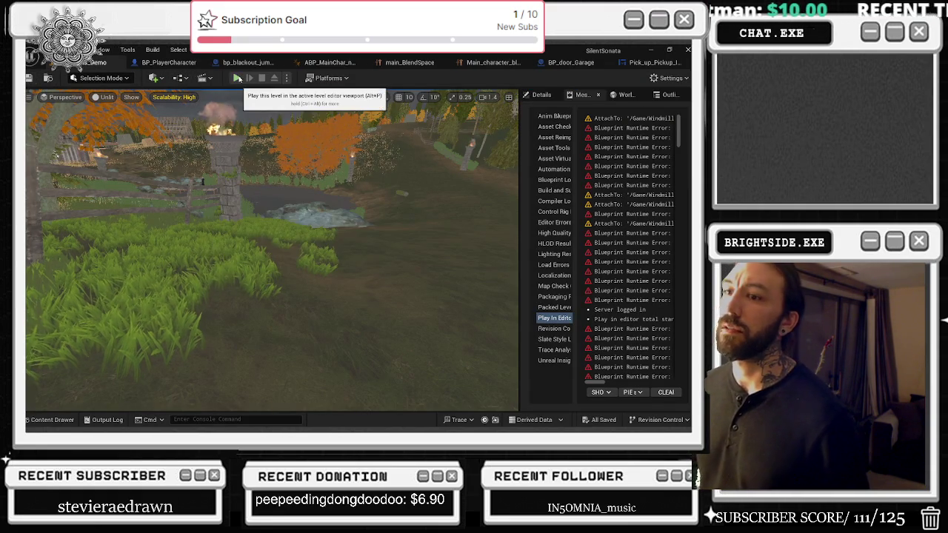
click(238, 78)
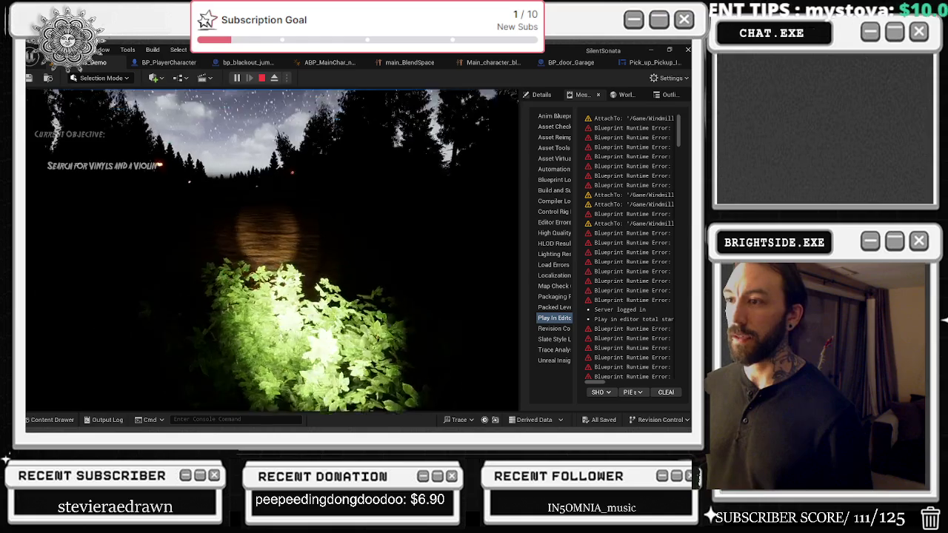
Open the garage door, crouch, and walk out past the gazebo to the statue, then stop.
key(e)
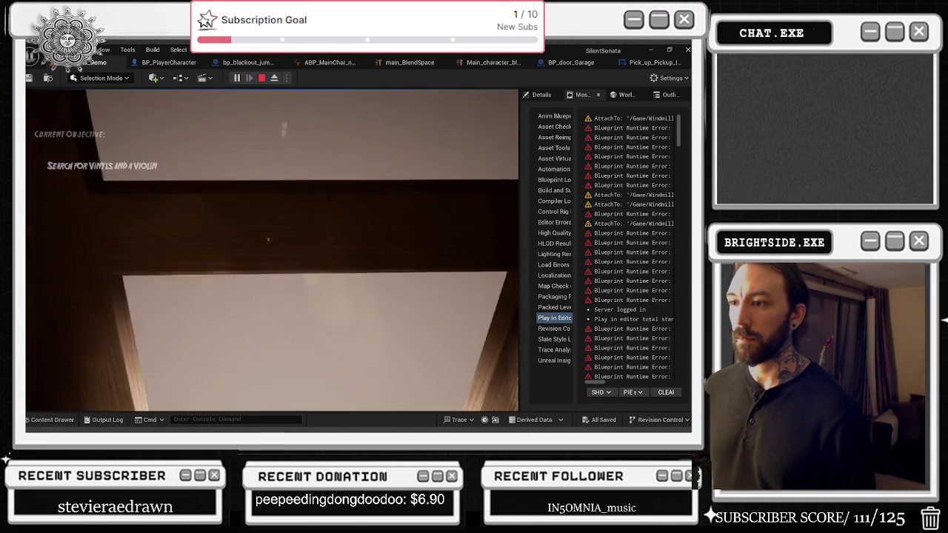
key(c)
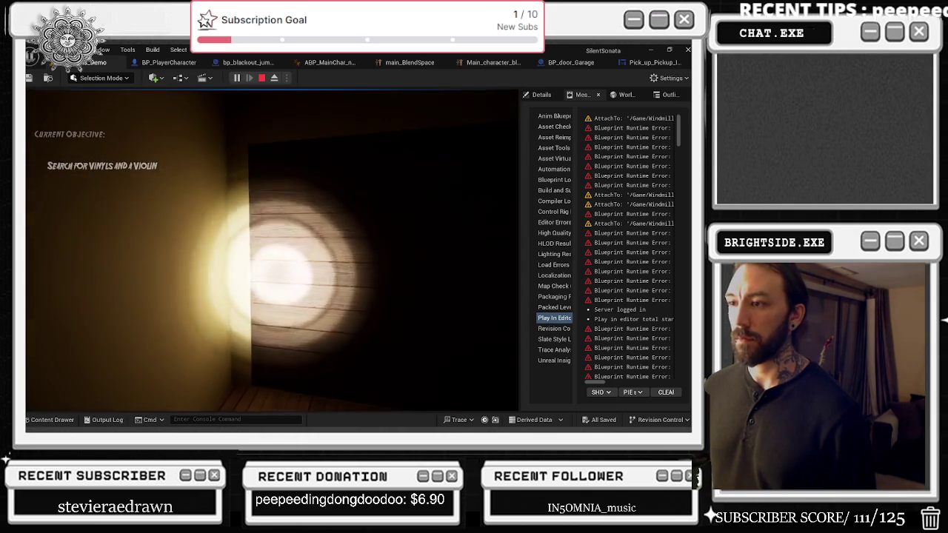
key(e)
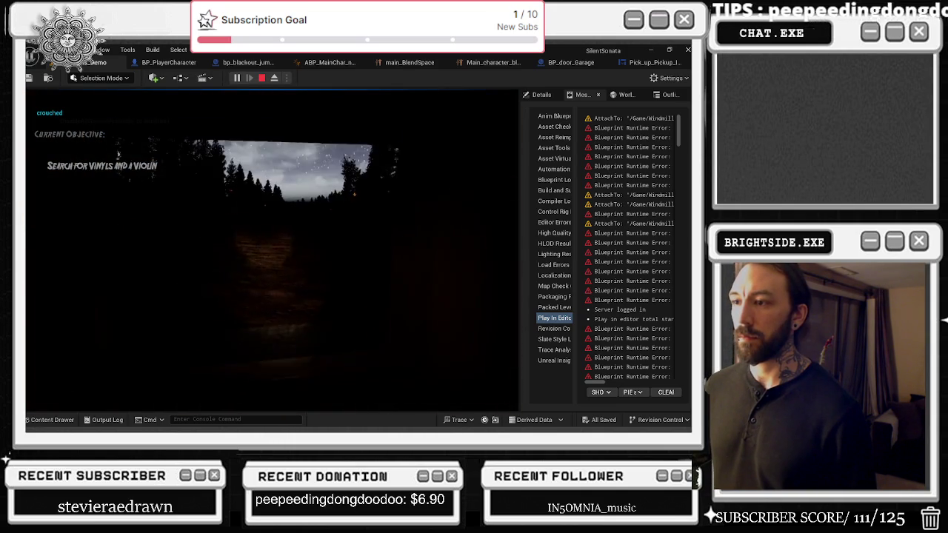
key(w)
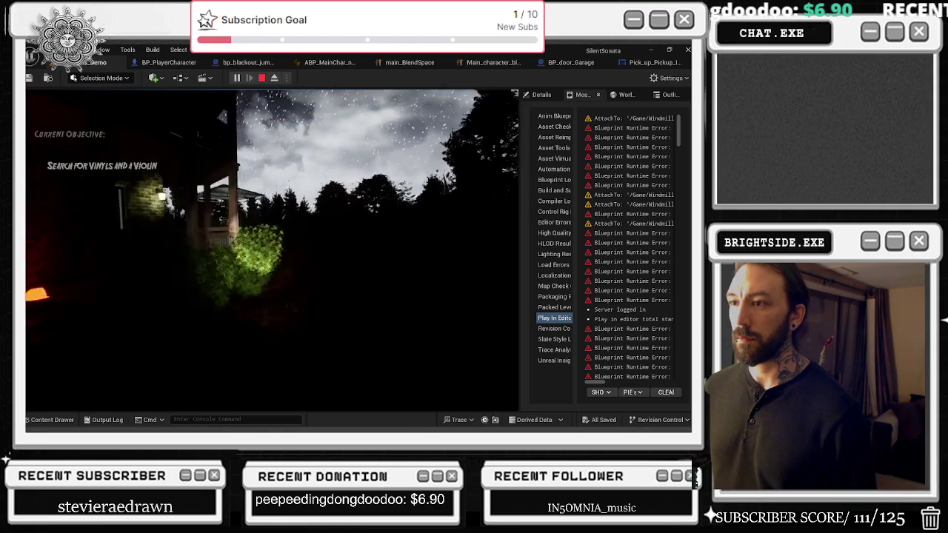
key(w)
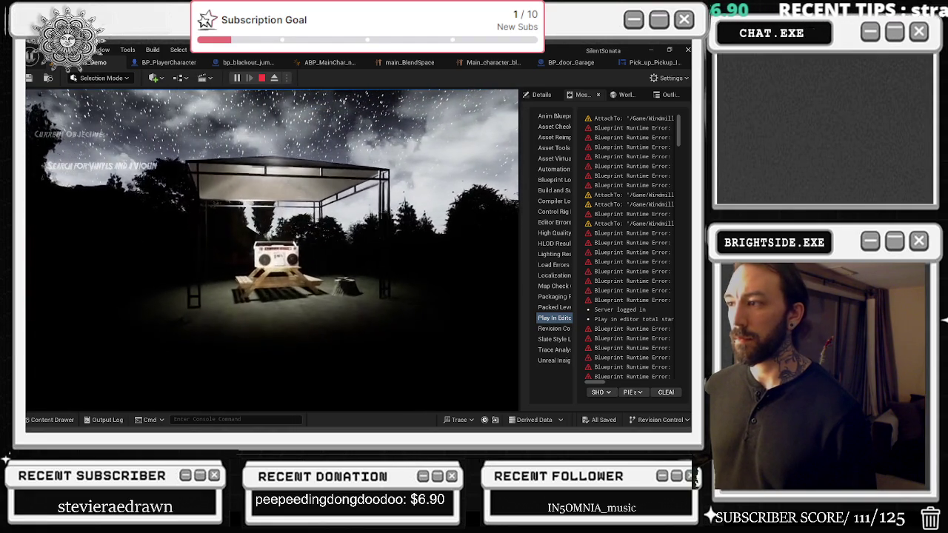
key(w)
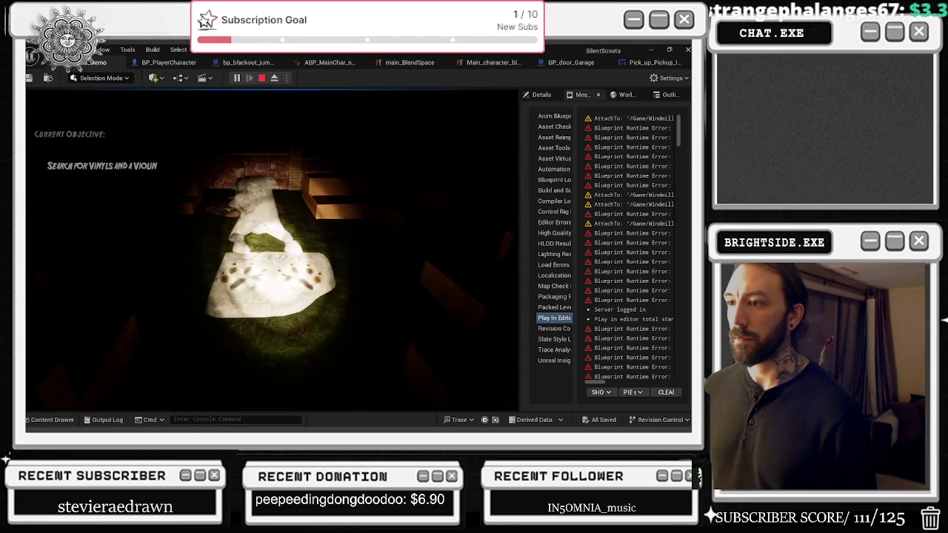
key(w)
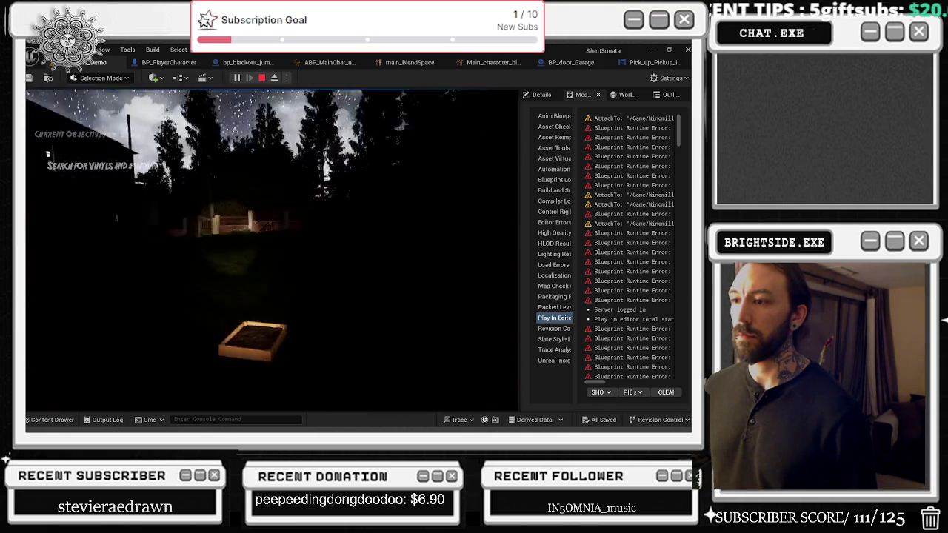
key(Escape)
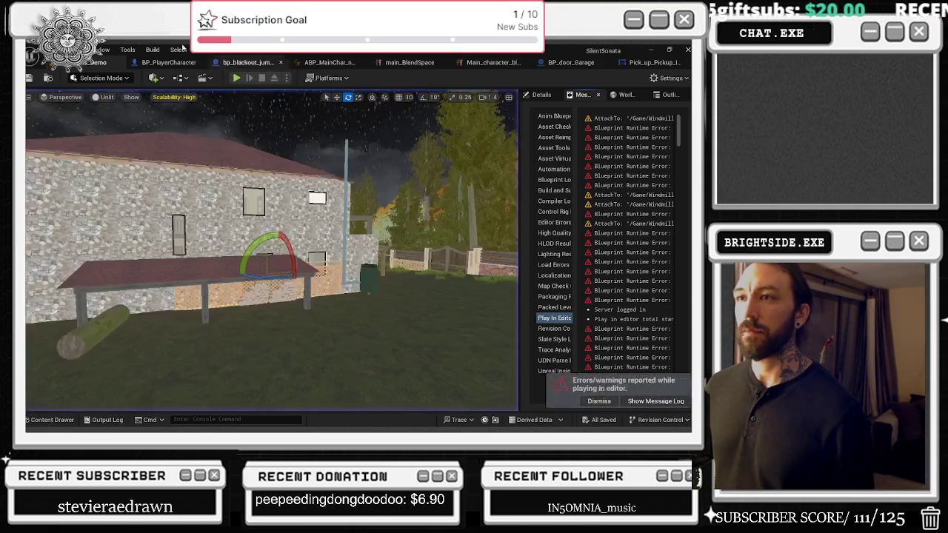
Set the pickup prompt's Outline Size to 1 in the widget Details.
click(170, 64)
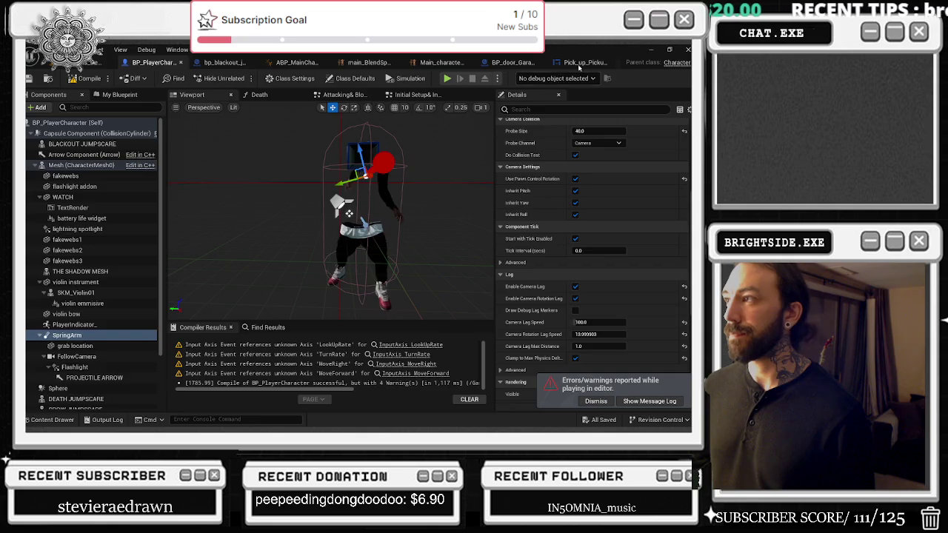
click(576, 64)
click(563, 127)
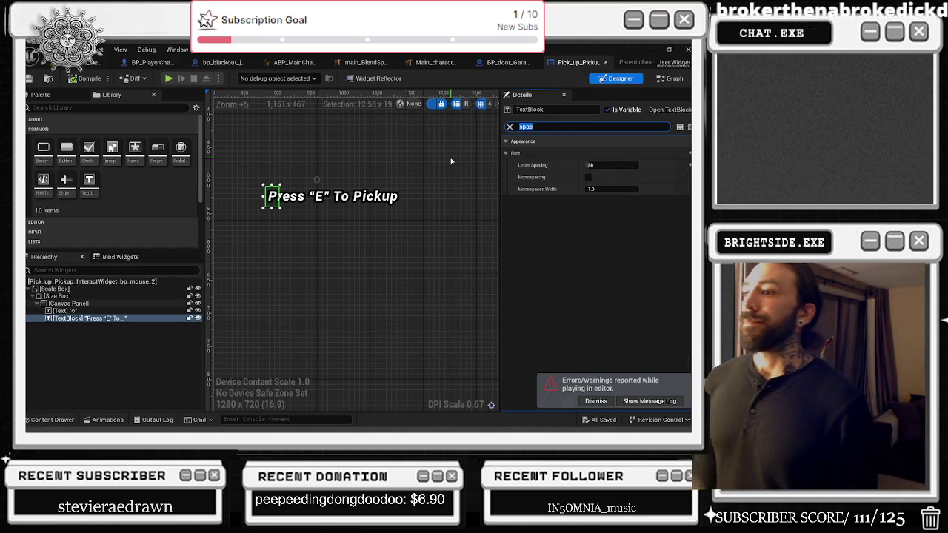
text(out)
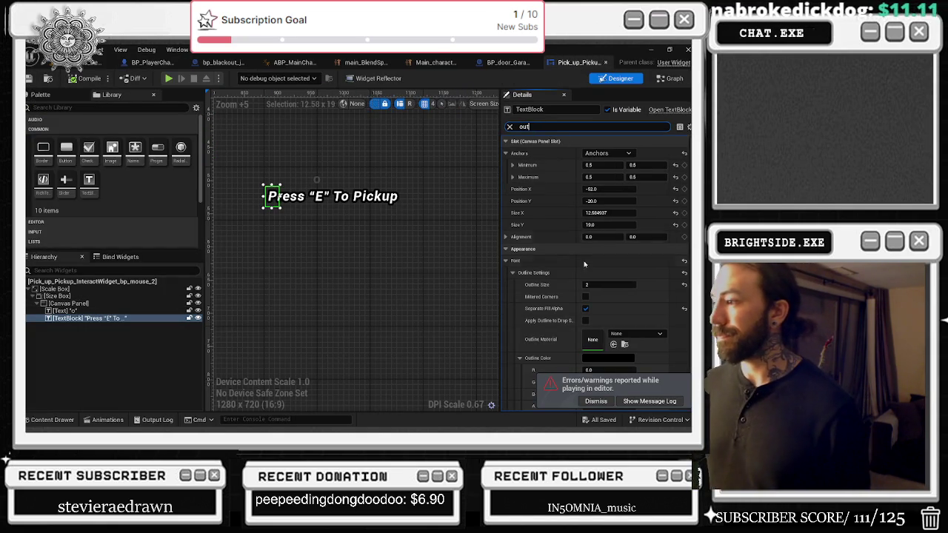
text(1)
key(Return)
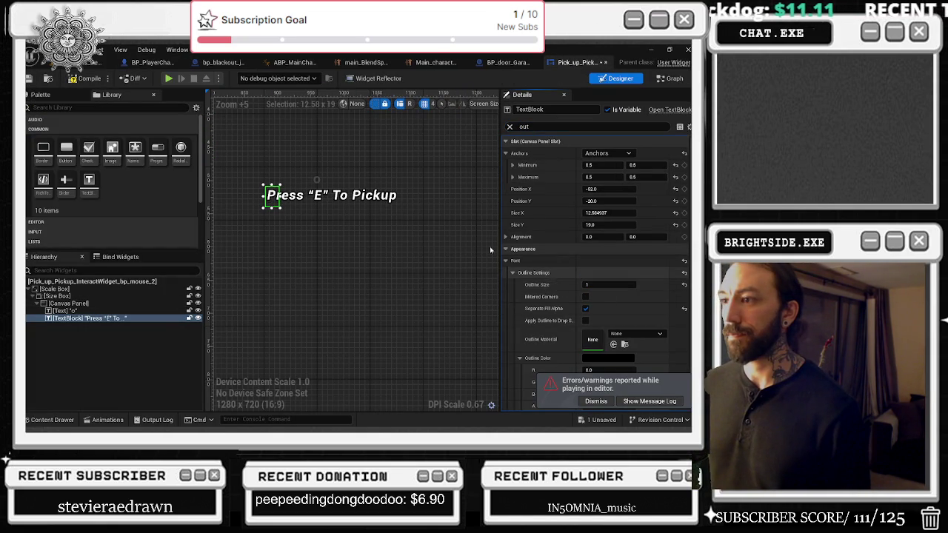
Playtest the thinner outline, then save the widget with Outline Size back at 2.
click(93, 62)
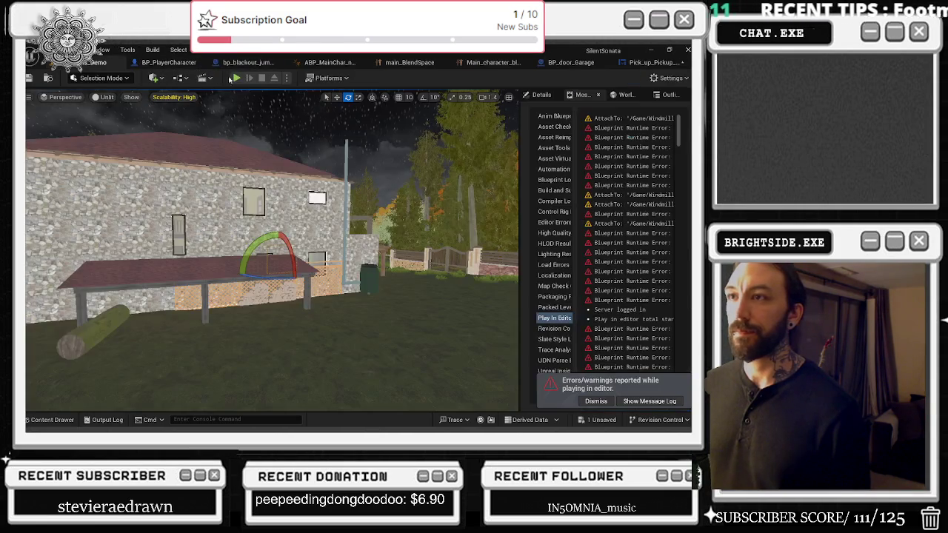
key(alt+p)
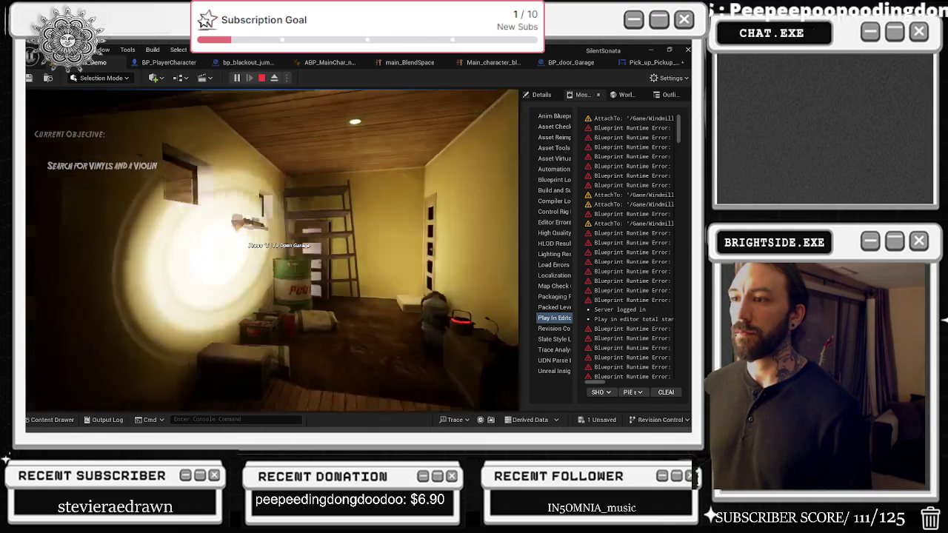
key(Escape)
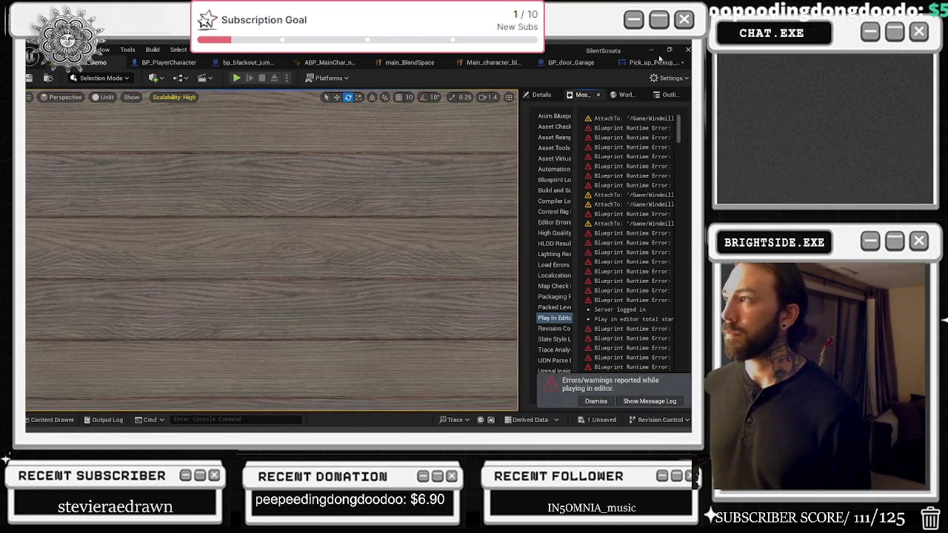
click(659, 61)
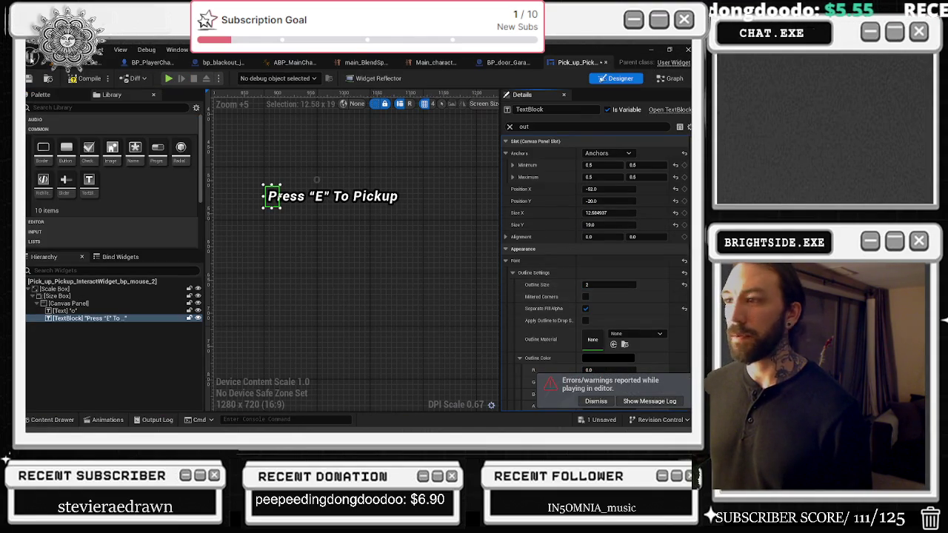
key(ctrl+s)
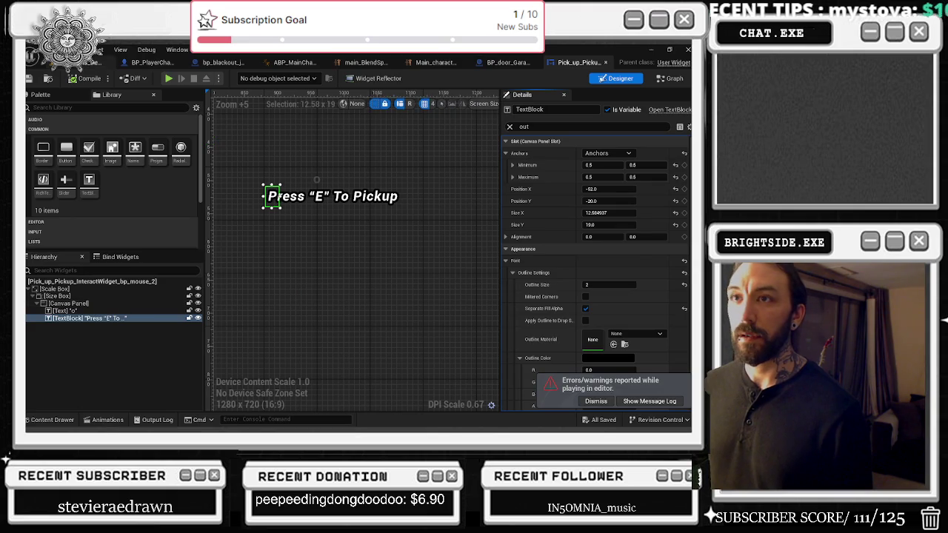
click(96, 63)
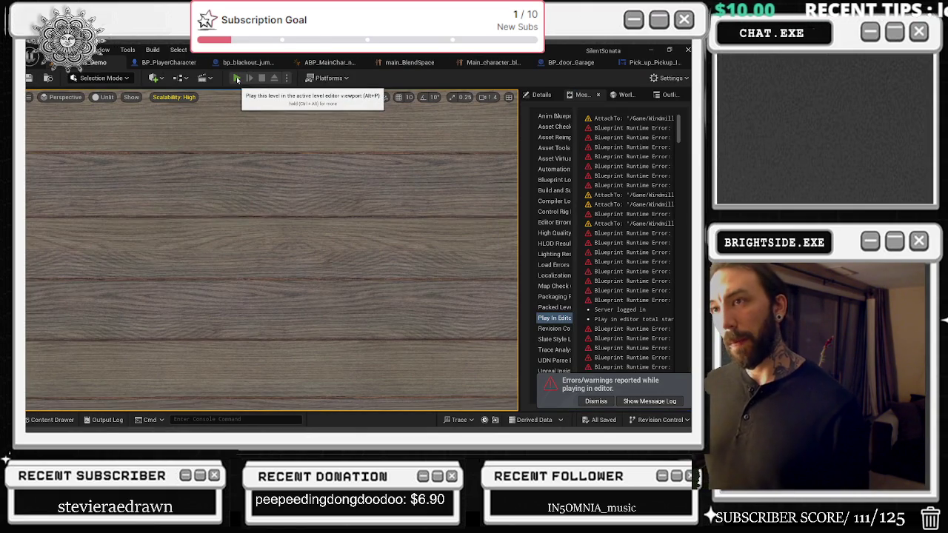
Play the level, open the garage door, walk past the windmill, pick up an item, then stop.
click(237, 79)
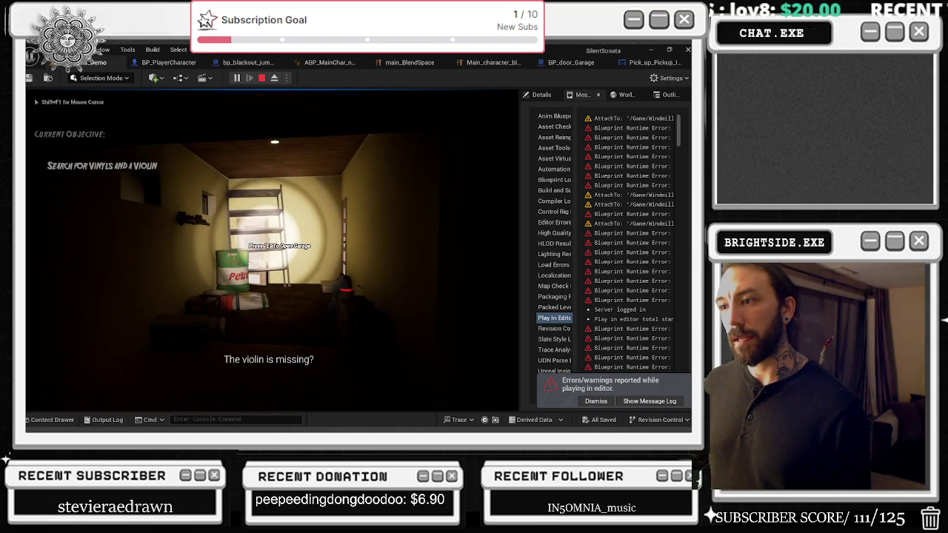
key(w)
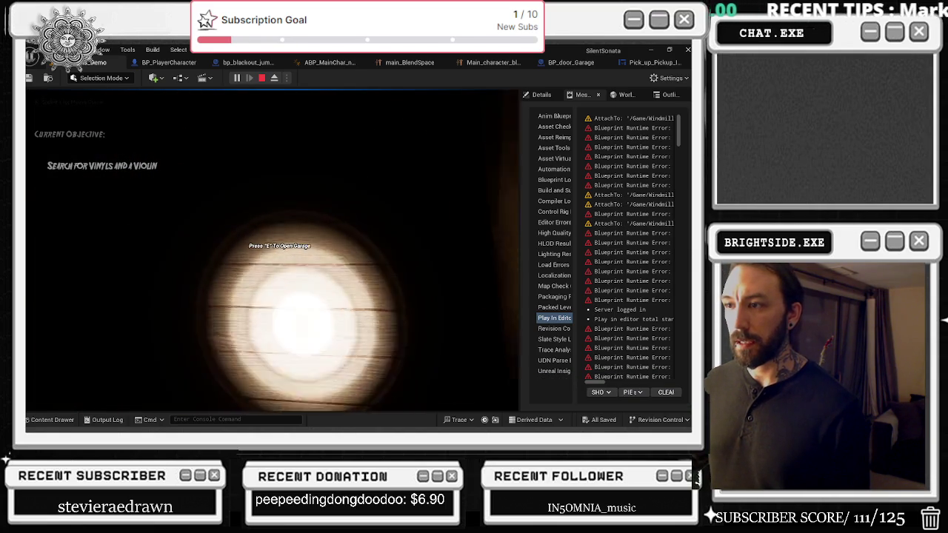
key(e)
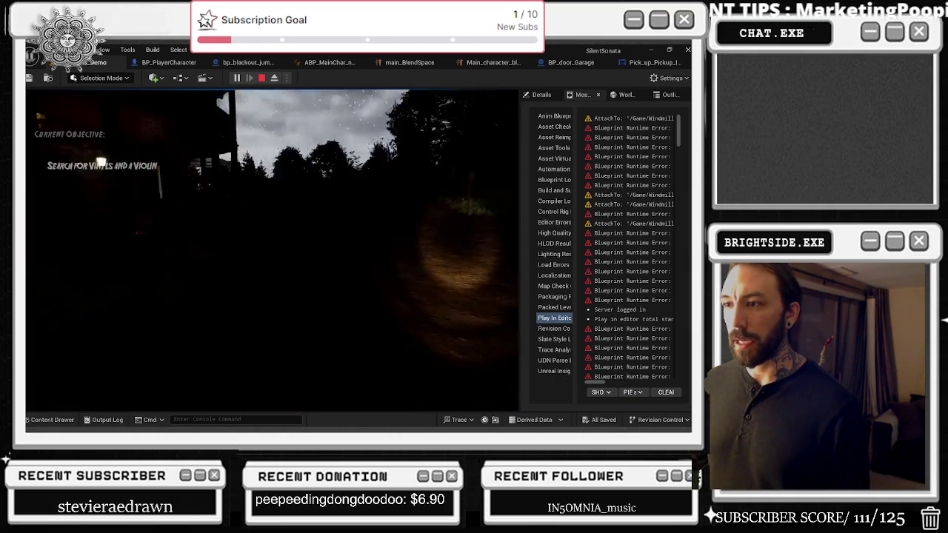
key(w)
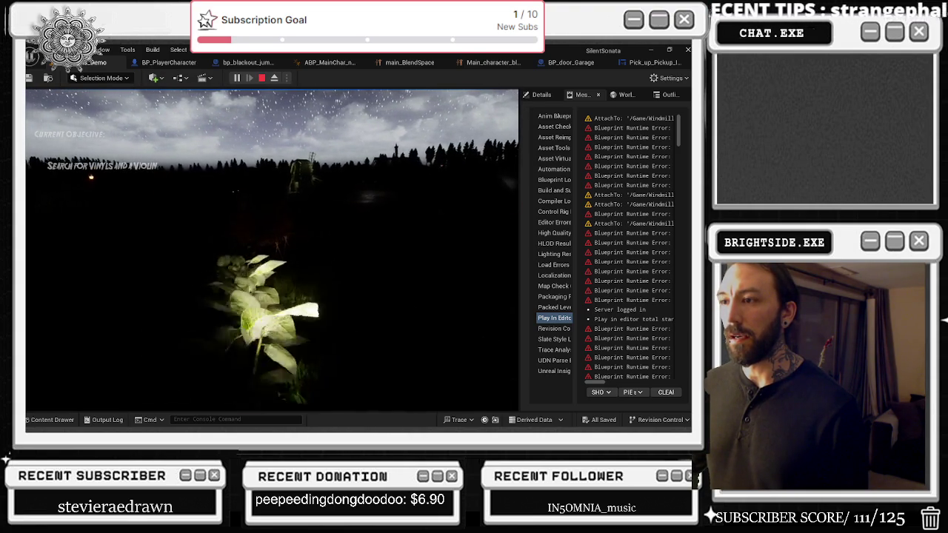
key(w)
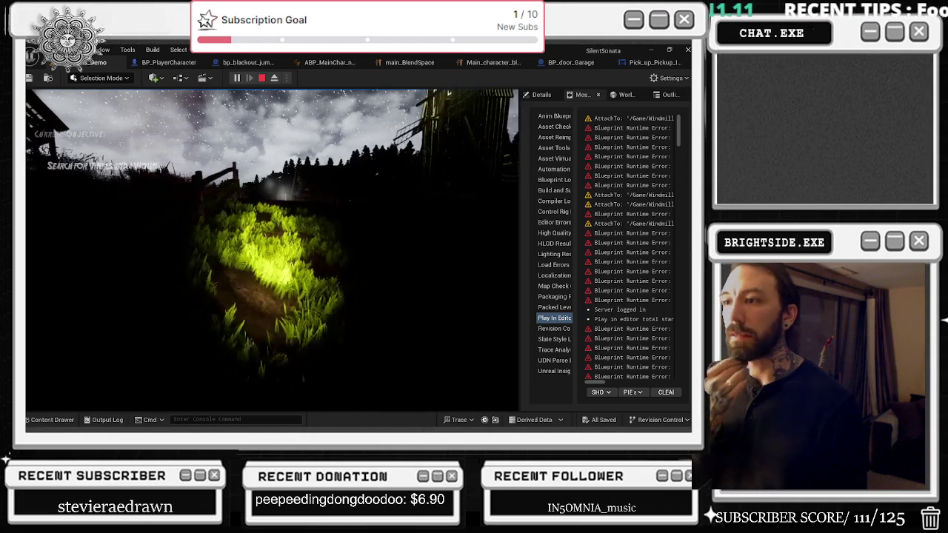
key(w)
key(e)
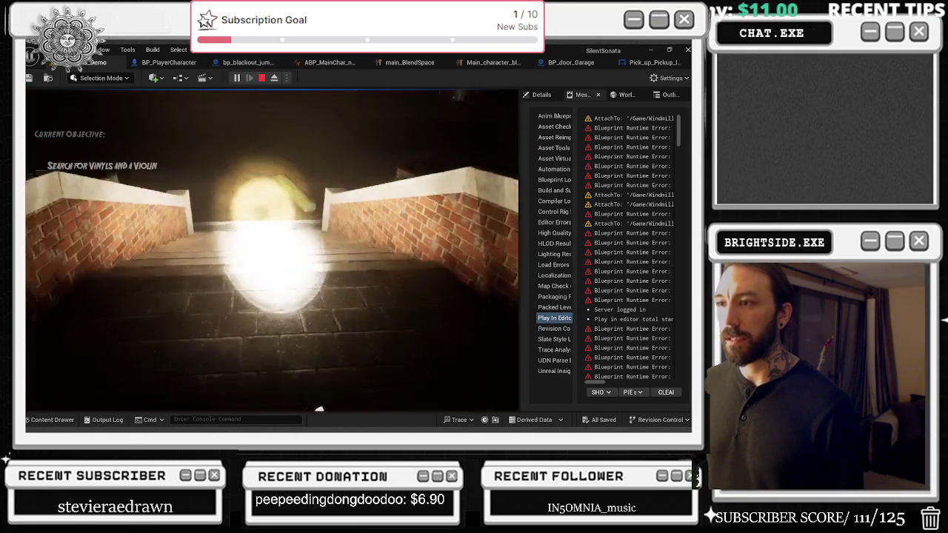
key(Escape)
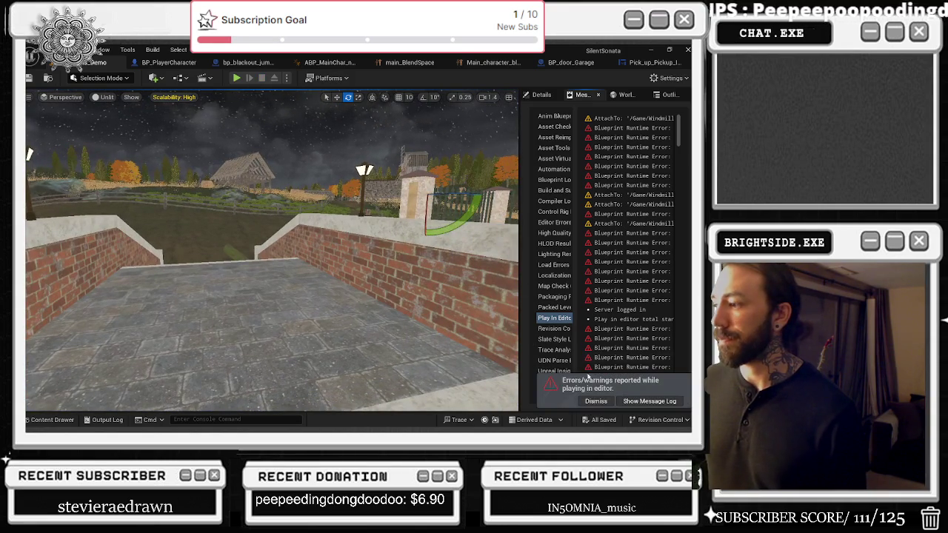
Switch through the editor tabs to BP_PlayerCharacter, showing the spring arm's camera lag settings.
click(489, 62)
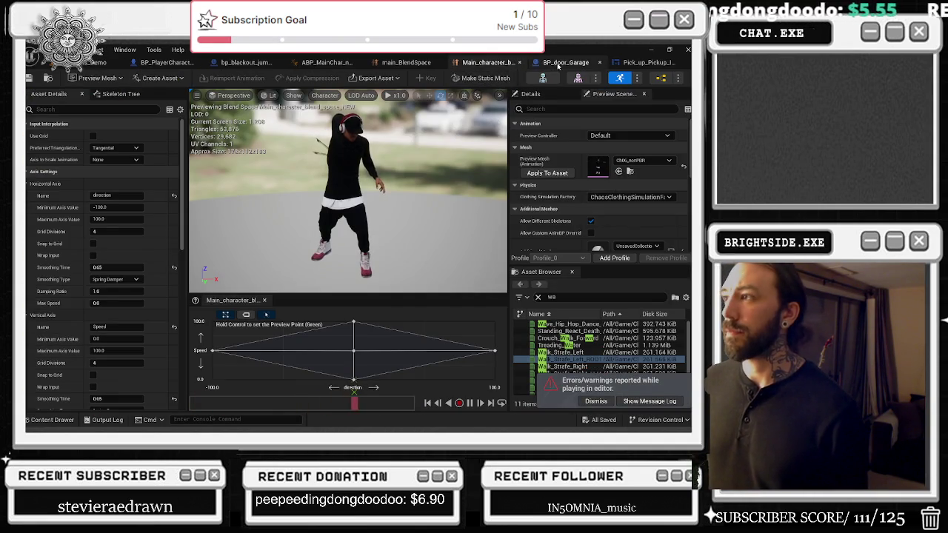
click(557, 66)
click(161, 63)
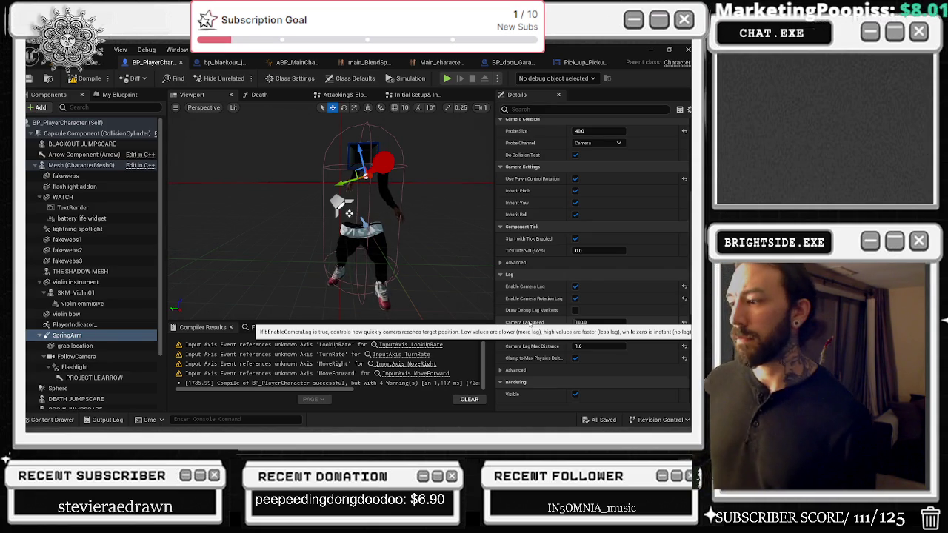
Drag camera lag speed down to about 76 and max distance to about 5.12, save, and playtest.
drag(589, 323, 563, 322)
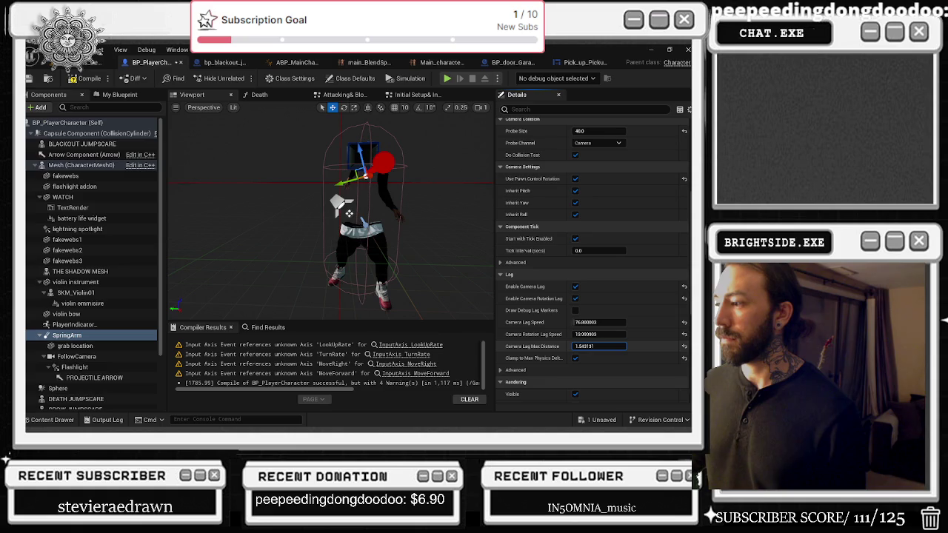
drag(600, 346, 615, 346)
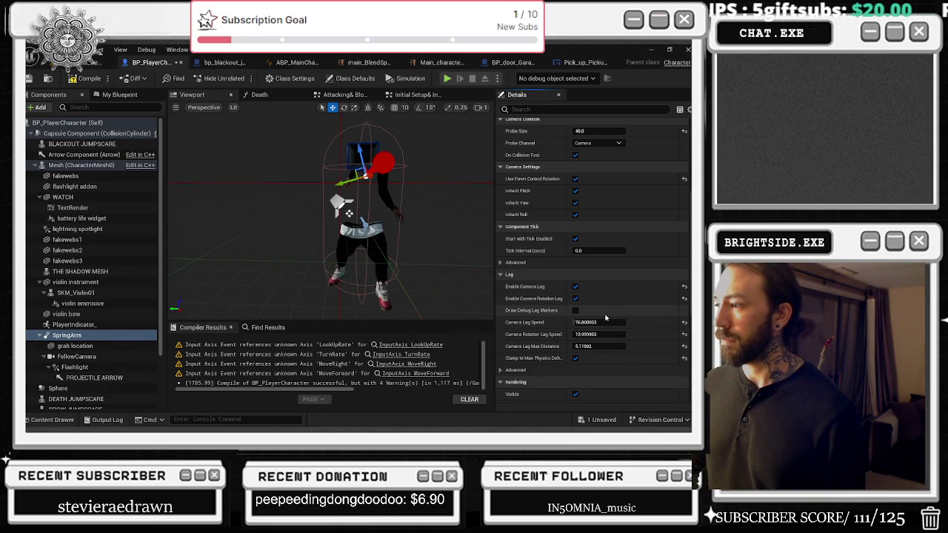
scroll(606, 319, down, 3)
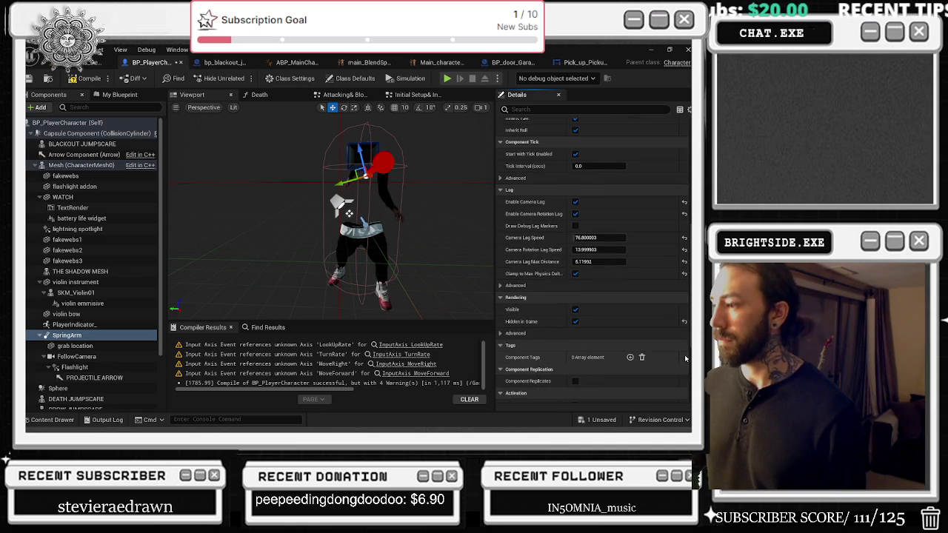
click(601, 419)
click(420, 338)
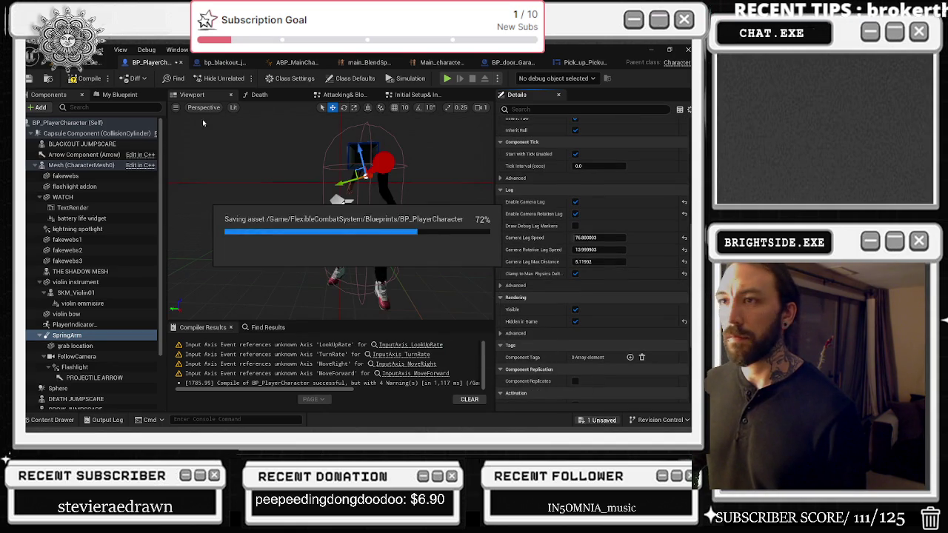
key(alt+p)
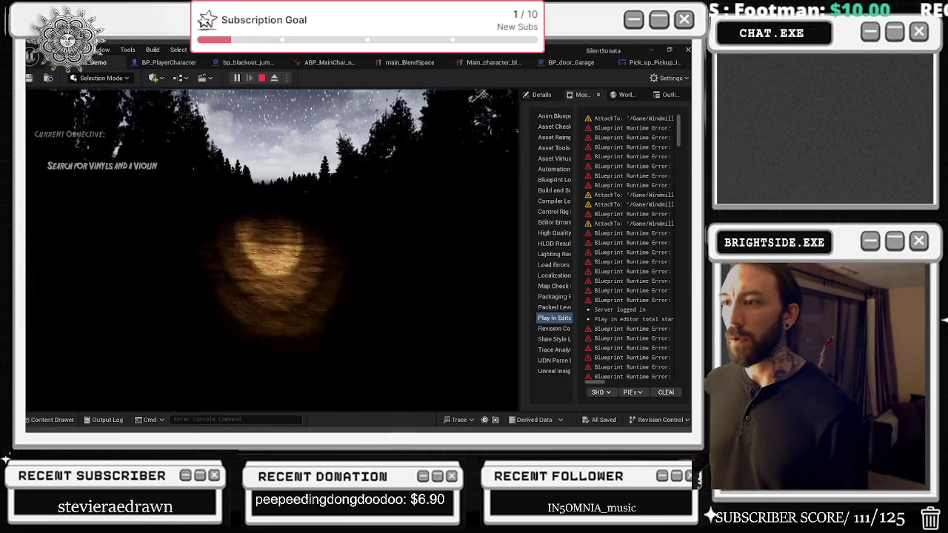
Stop the playtest and set both camera lag speed and rotation lag speed to 1000.
key(Escape)
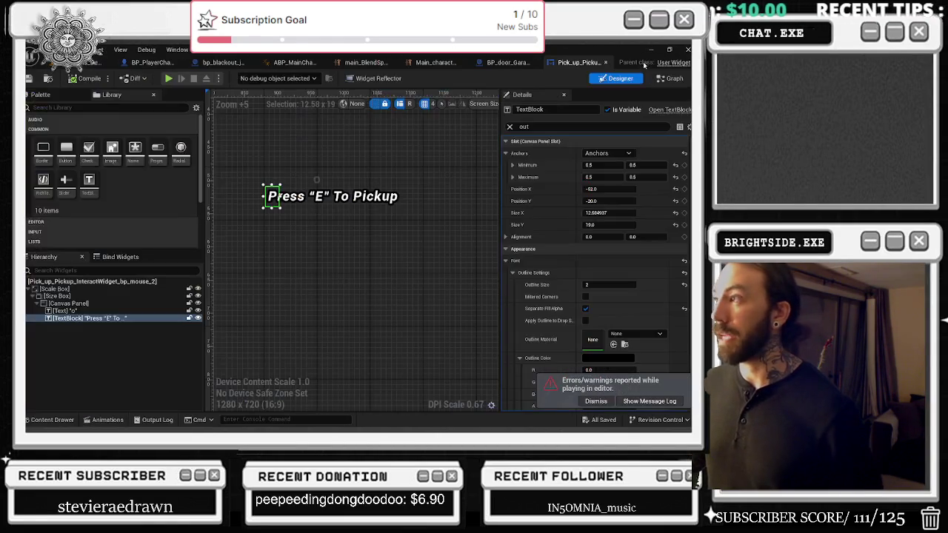
click(153, 62)
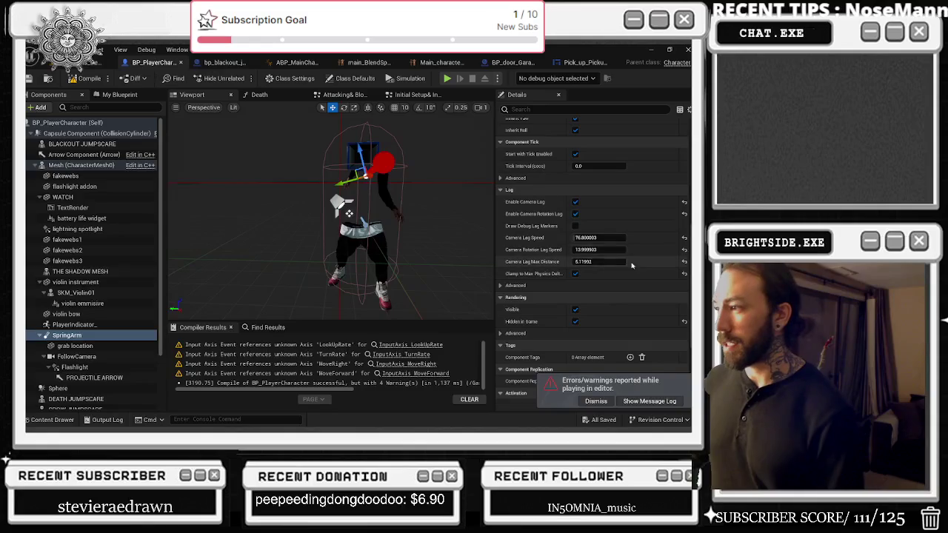
text(1000)
click(593, 250)
text(1000)
key(Return)
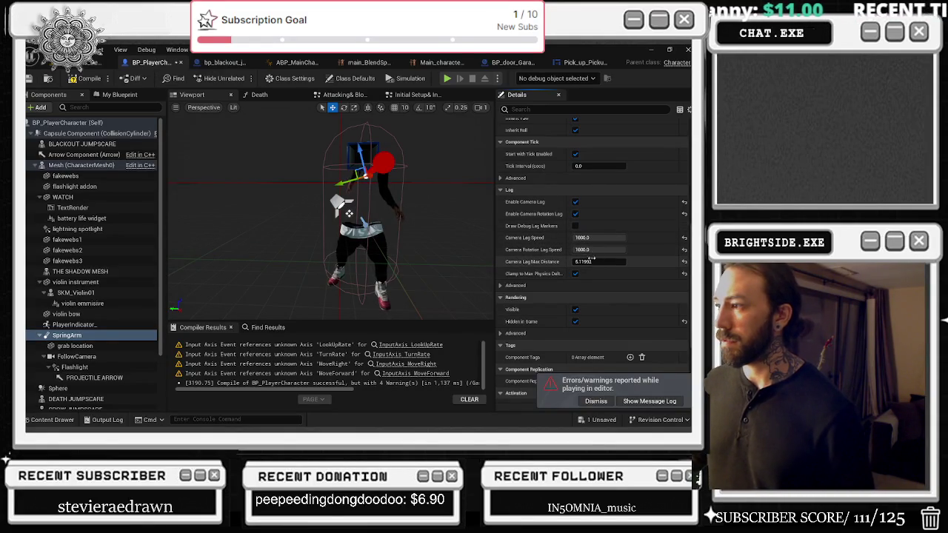
Set camera lag max distance to 1.0 and save BP_PlayerCharacter.
click(592, 262)
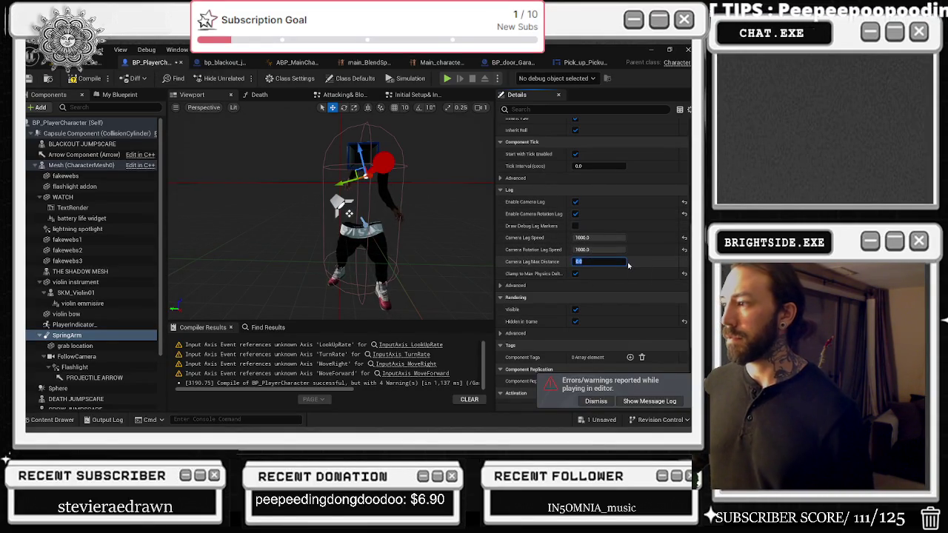
text(1)
key(Return)
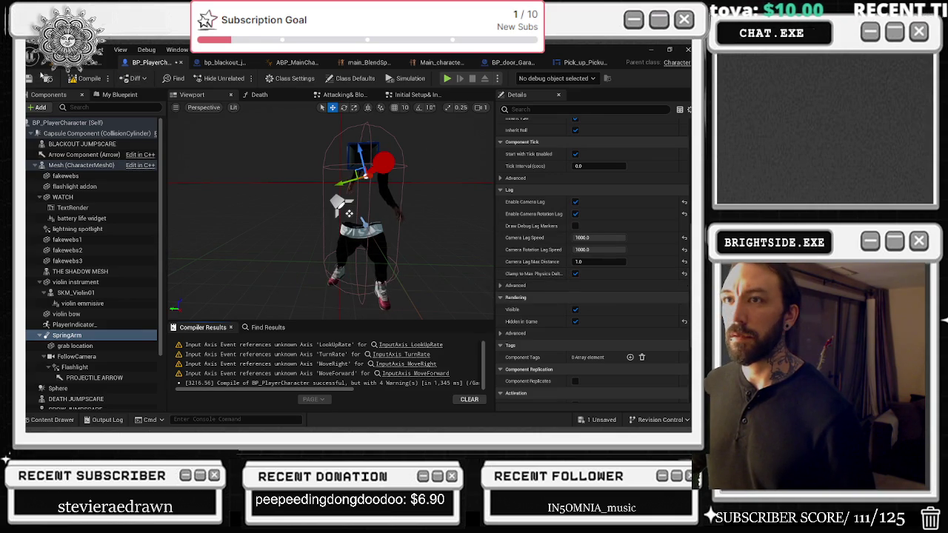
click(31, 78)
click(78, 64)
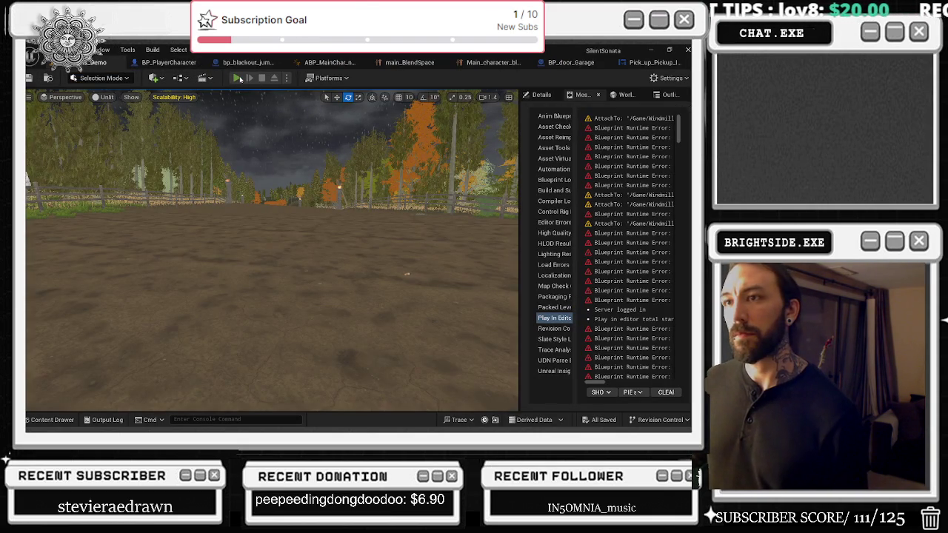
Run a brief playtest of the 1000 lag speeds, then set camera lag speed to 10.
key(alt+p)
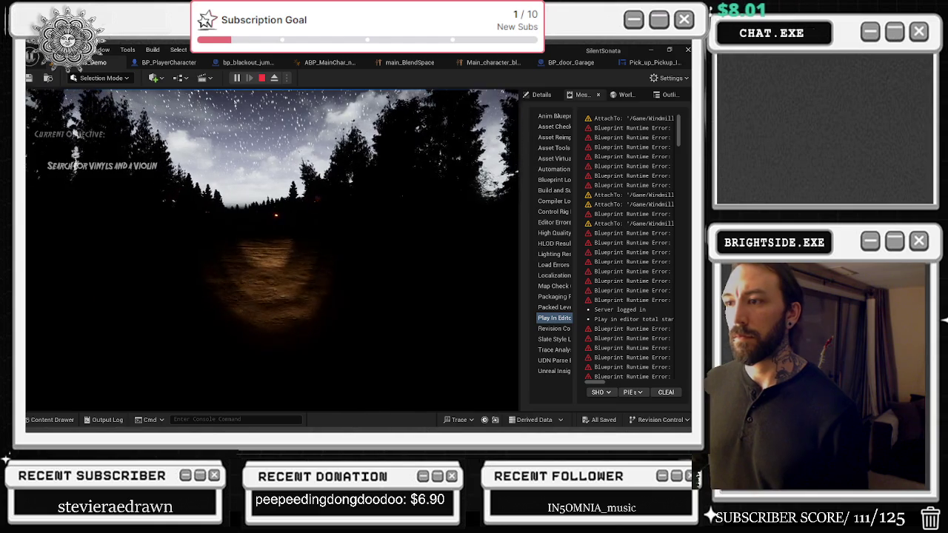
key(Escape)
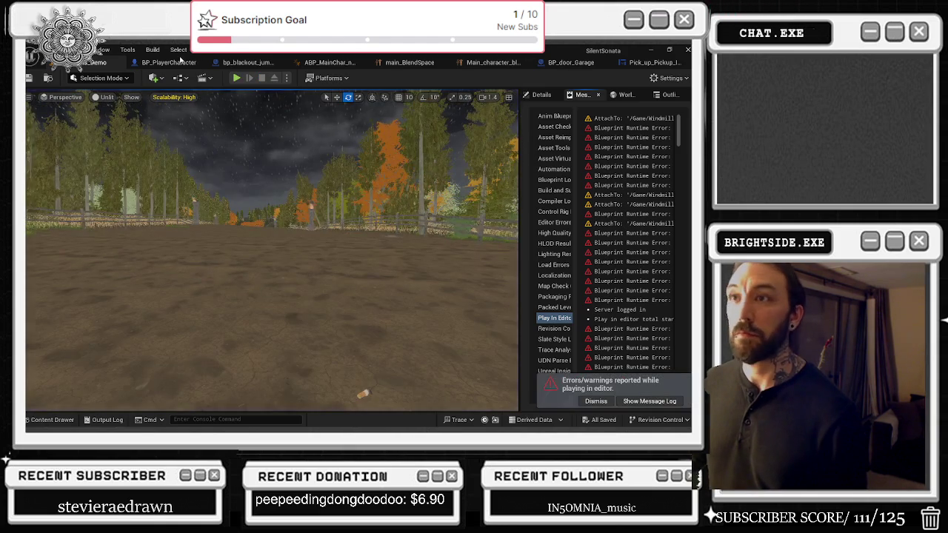
click(180, 63)
click(600, 238)
text(10)
key(Tab)
Set camera rotation lag speed to 10 and uncheck Enable Camera Lag on the spring arm.
text(10)
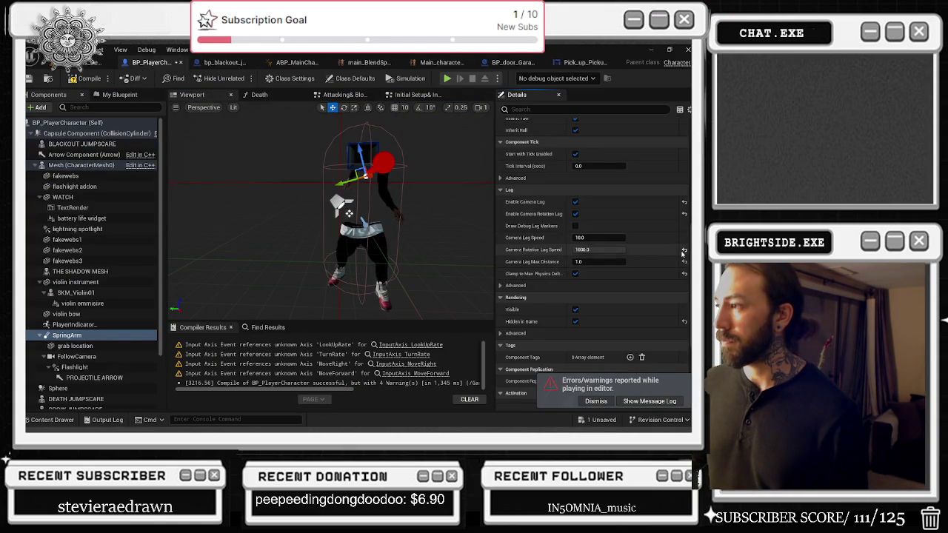
key(Return)
click(576, 202)
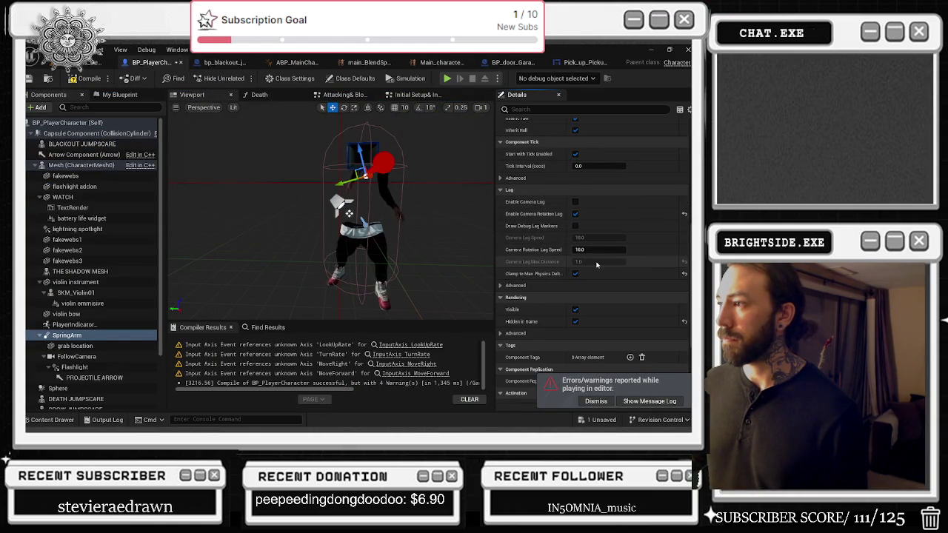
scroll(635, 264, up, 3)
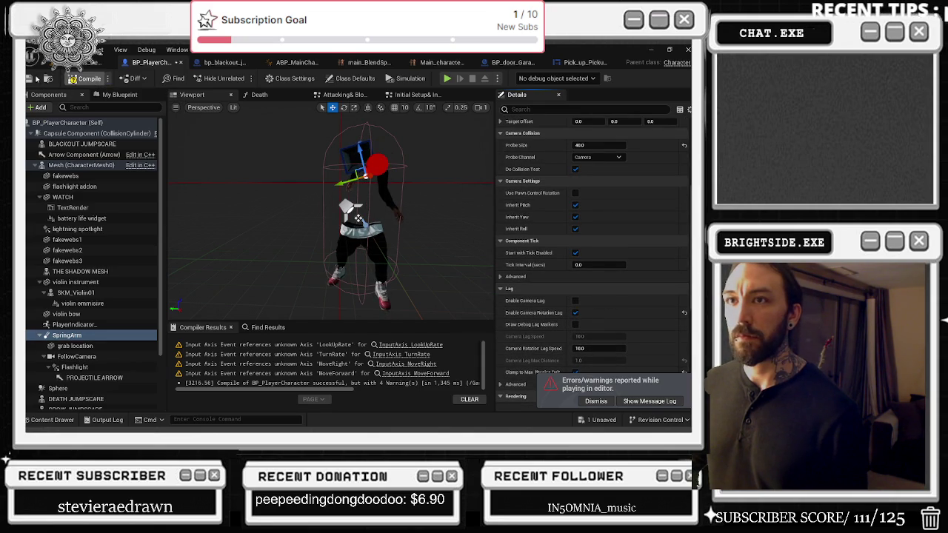
Playtest the level without camera lag, toggling the flashlight with F, then return to BP_PlayerCharacter.
click(84, 64)
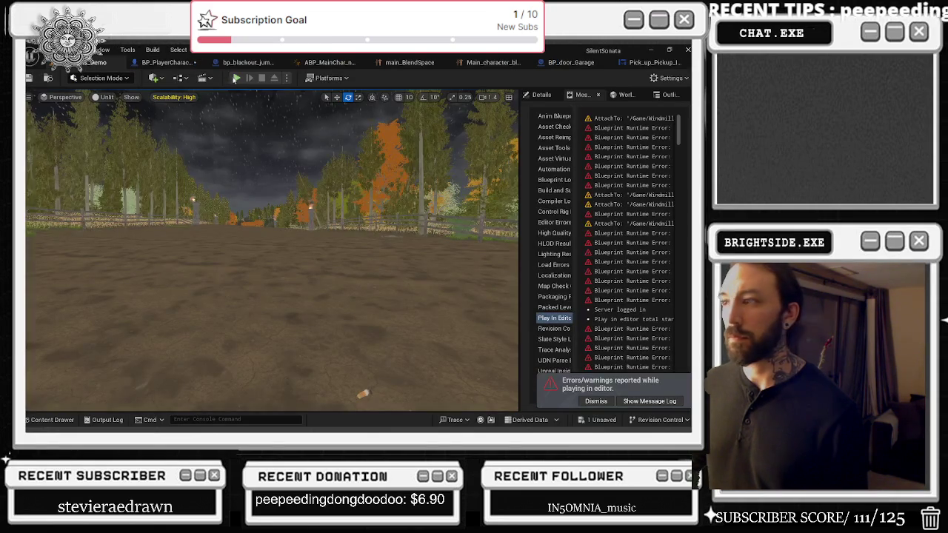
key(alt+p)
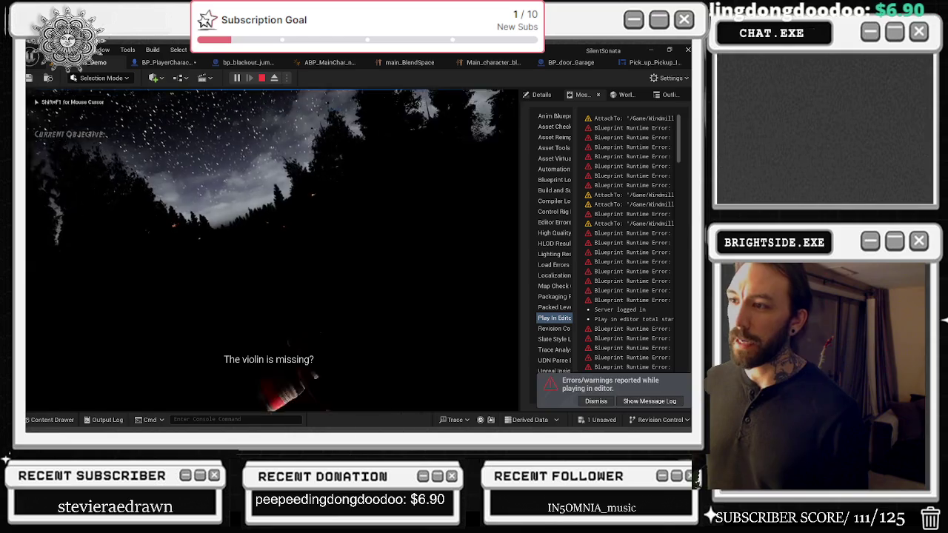
key(f)
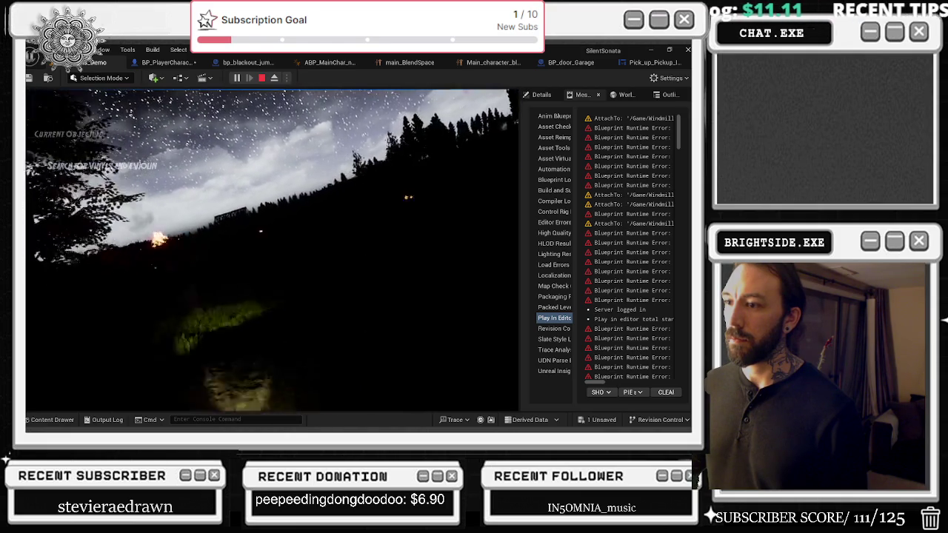
key(Escape)
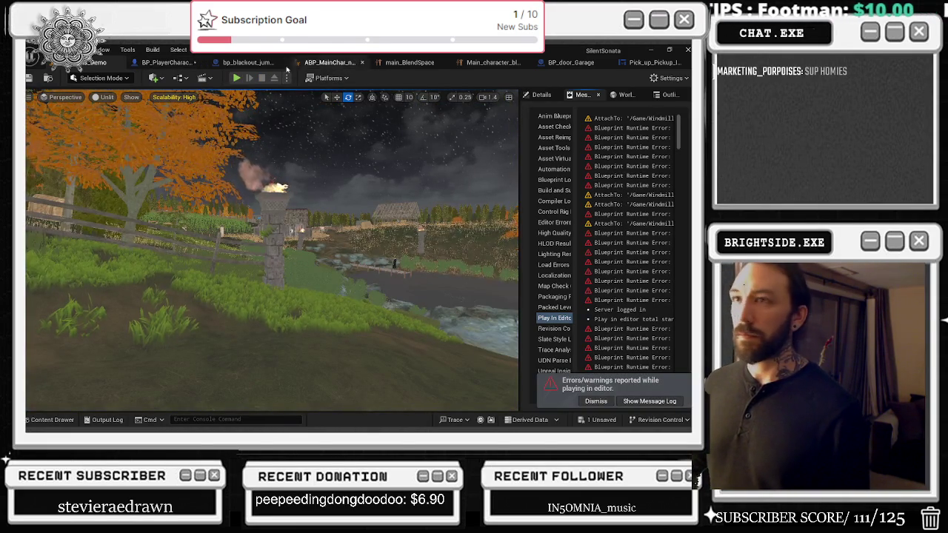
click(166, 63)
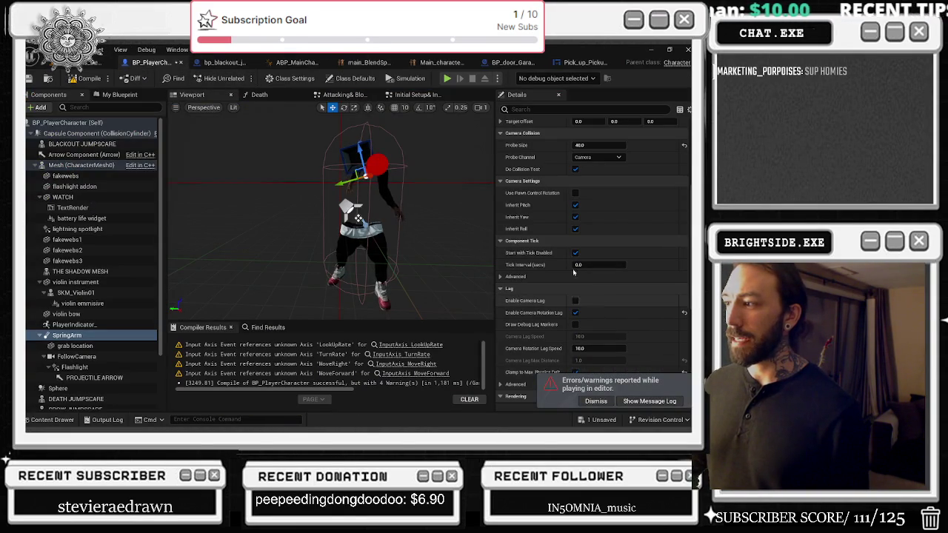
Enable Use Pawn Control Rotation, re-enable camera lag, and turn on Draw Debug Lag Markers.
click(576, 192)
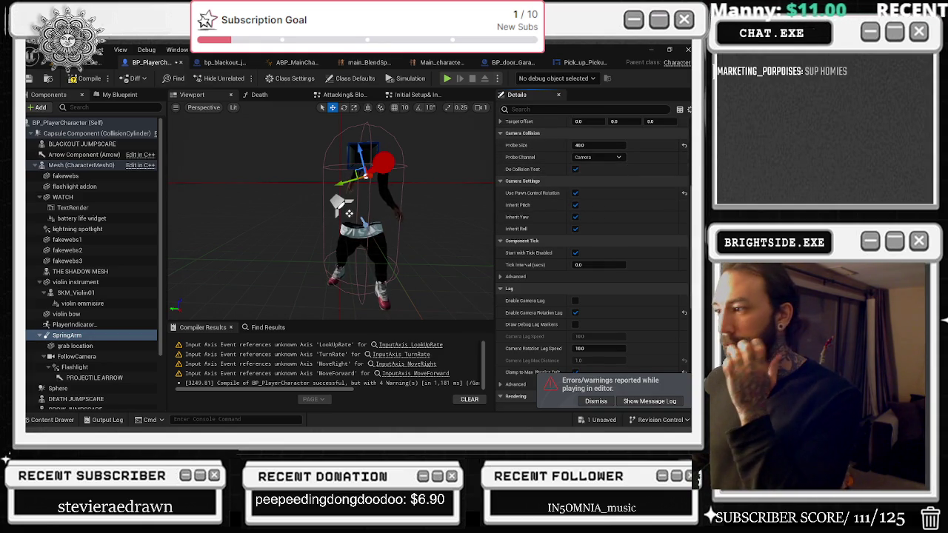
scroll(631, 271, down, 2)
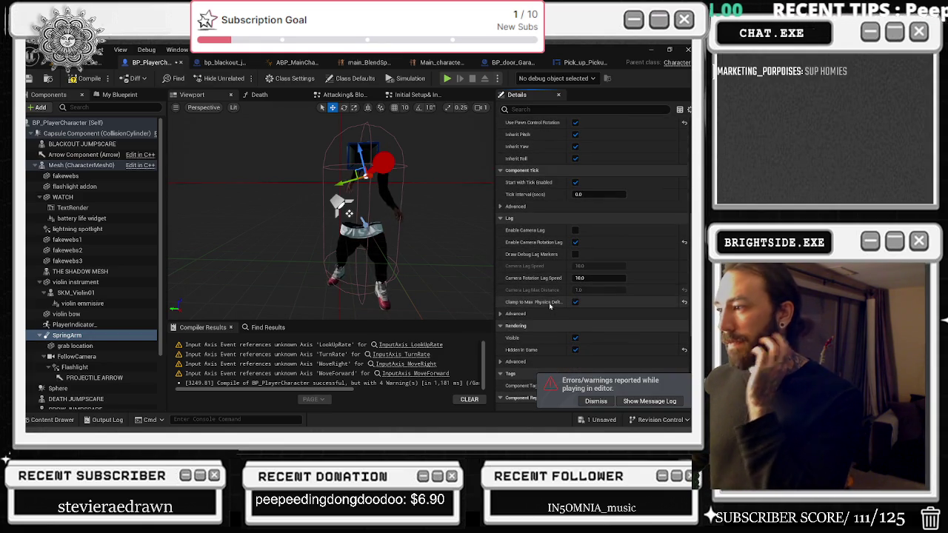
click(500, 314)
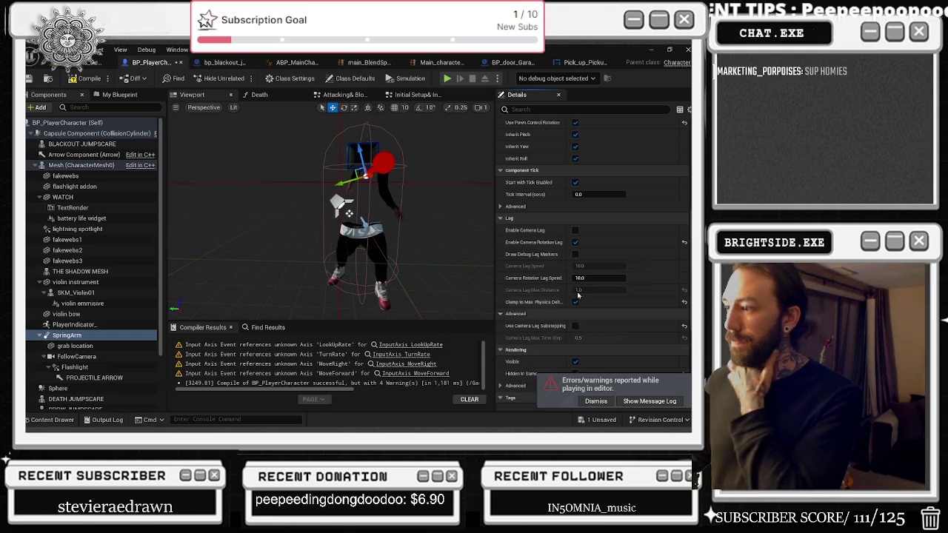
mouse_move(531, 327)
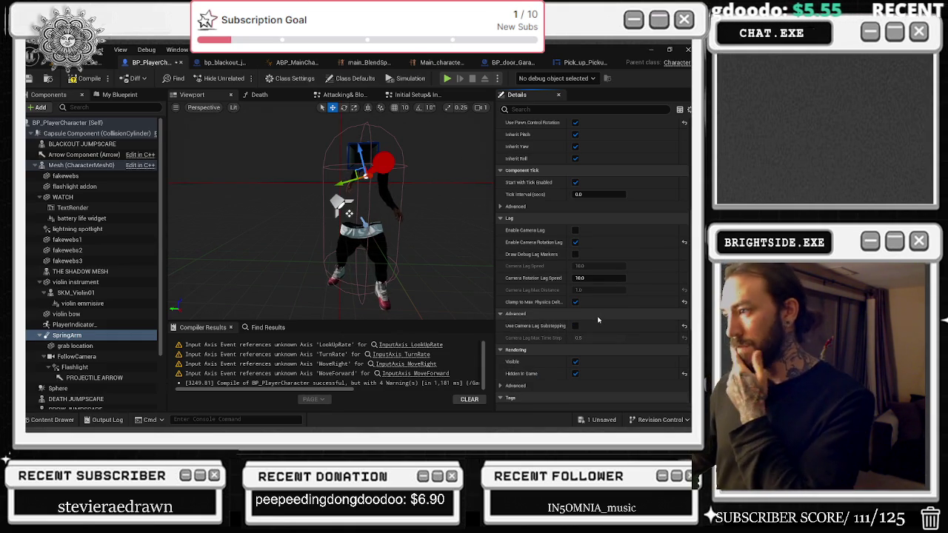
mouse_move(535, 283)
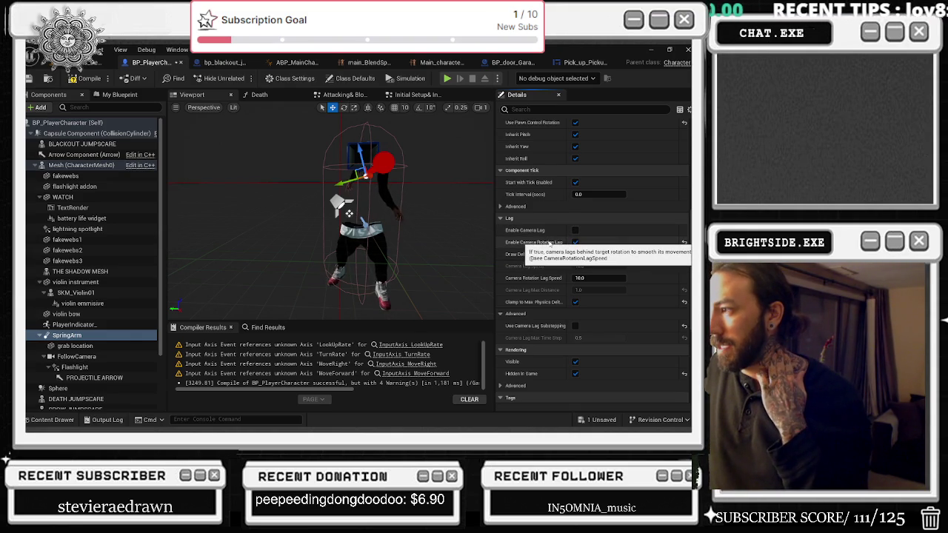
click(575, 231)
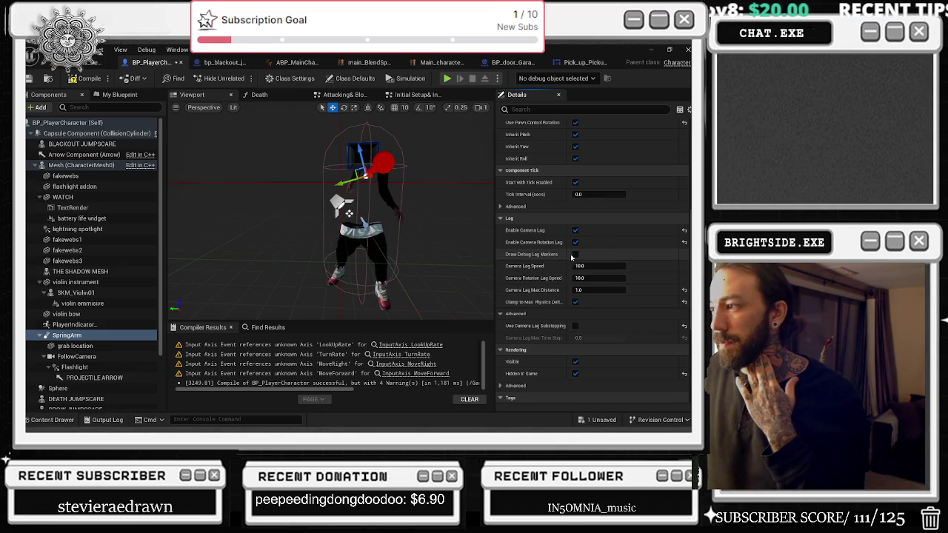
click(576, 255)
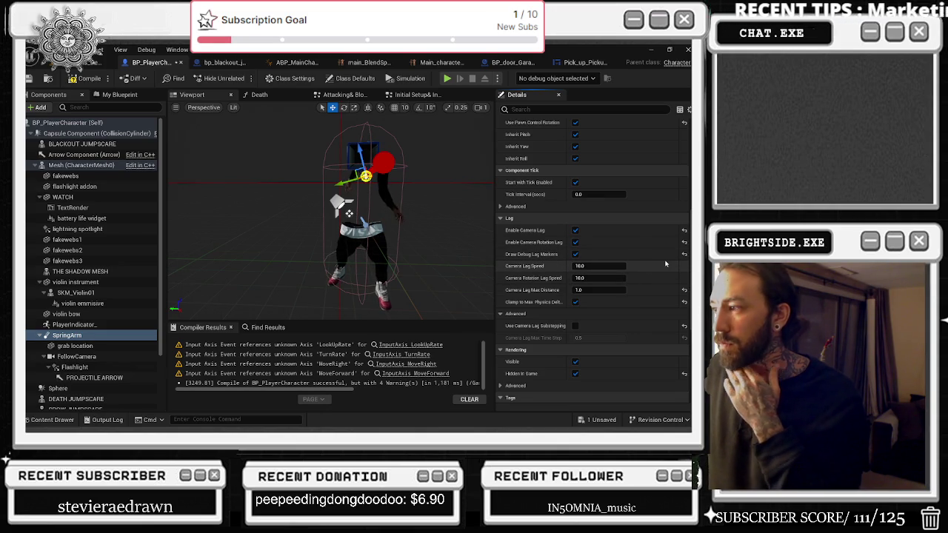
Reset Camera Lag Max Distance to its default 0 and save BP_PlayerCharacter.
click(685, 291)
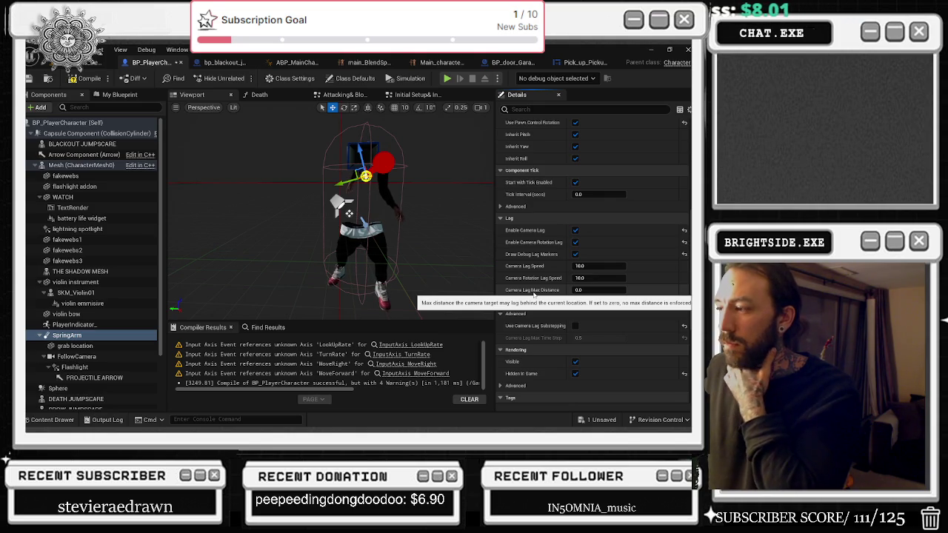
click(602, 420)
click(426, 340)
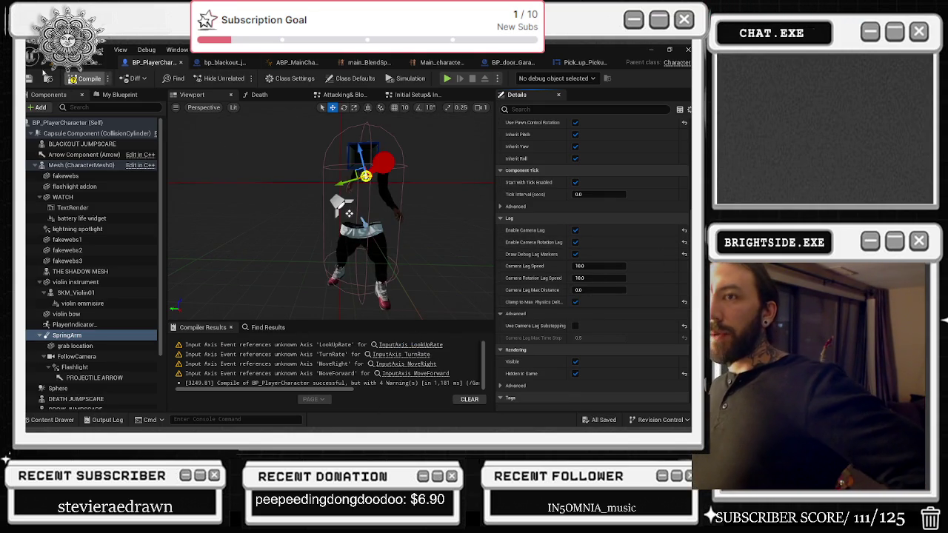
click(36, 78)
click(96, 62)
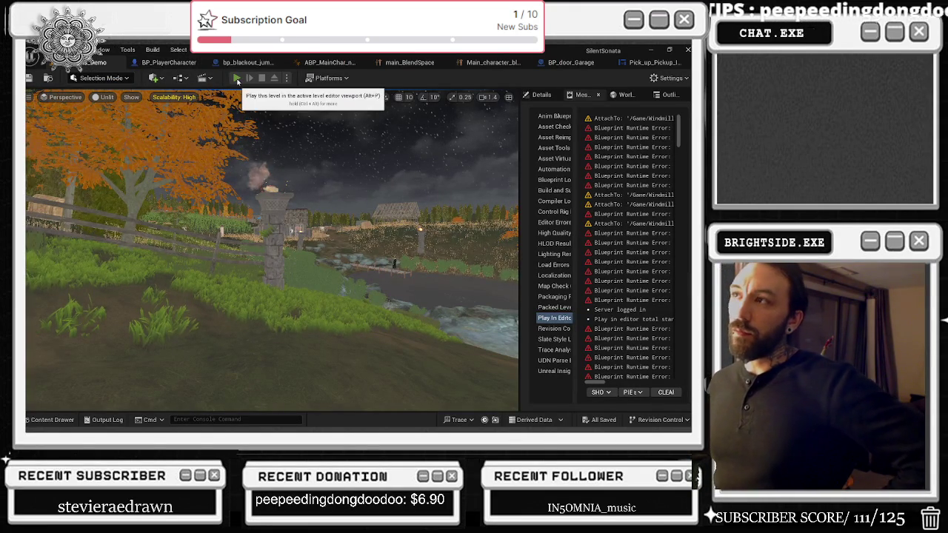
Playtest the level, crouching with C to check the camera, then return to BP_PlayerCharacter.
click(237, 79)
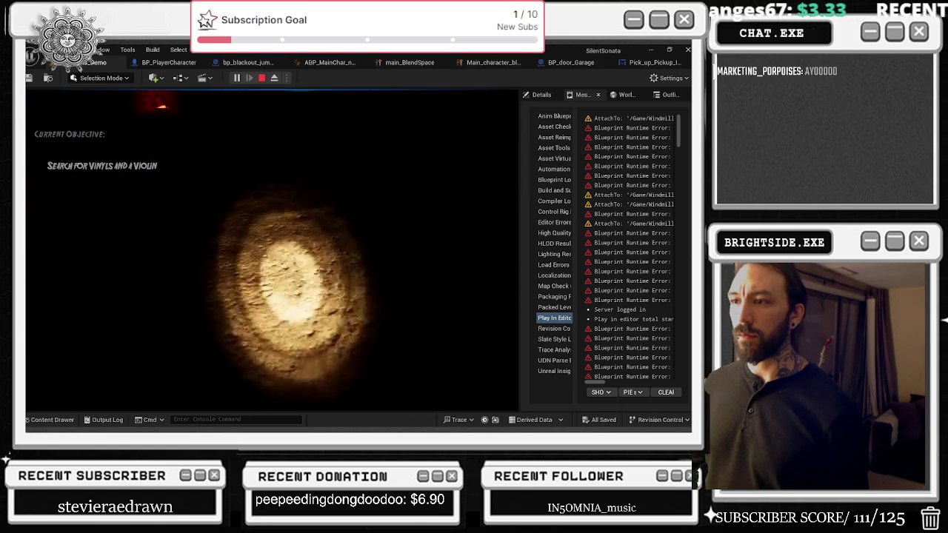
key(c)
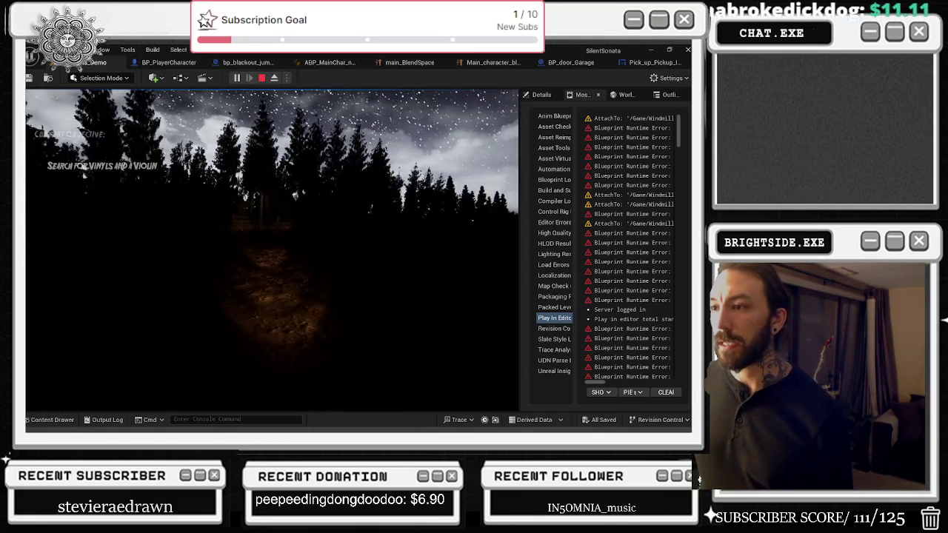
key(Escape)
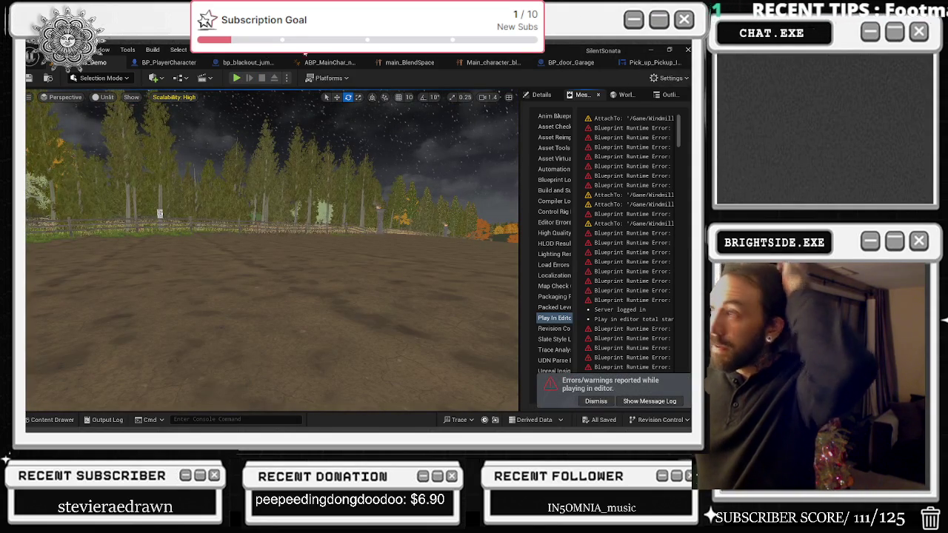
click(170, 62)
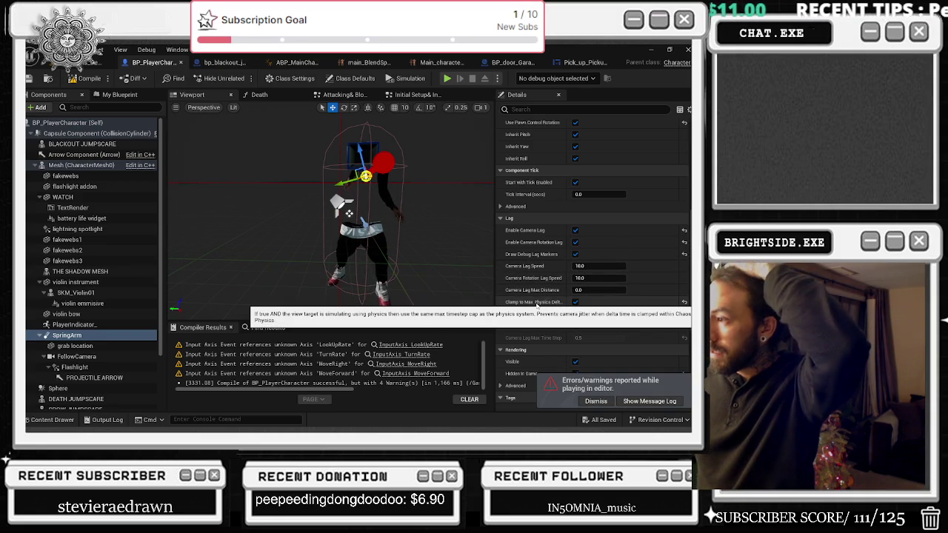
Uncheck Clamp to Max Physics Delta, save and compile BP_PlayerCharacter, and save the Windmills_Demo level.
click(576, 303)
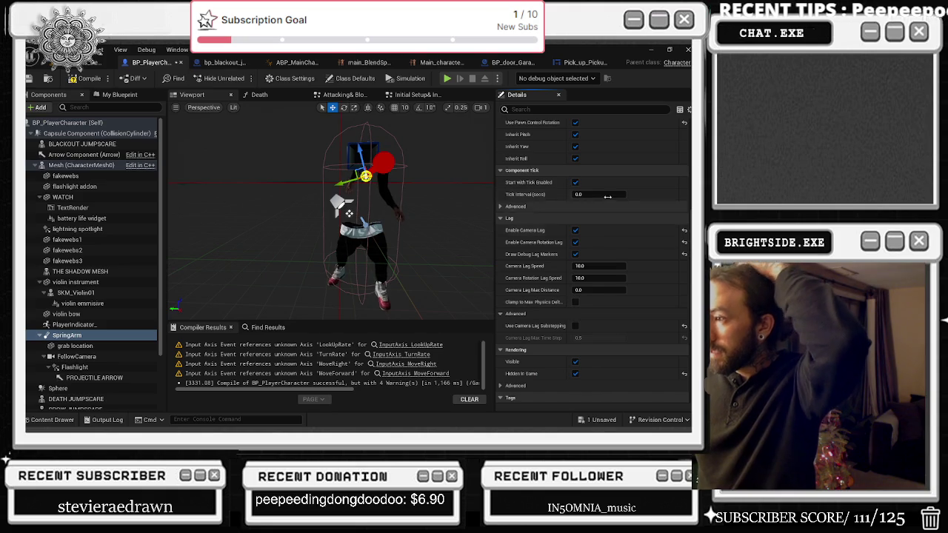
click(28, 79)
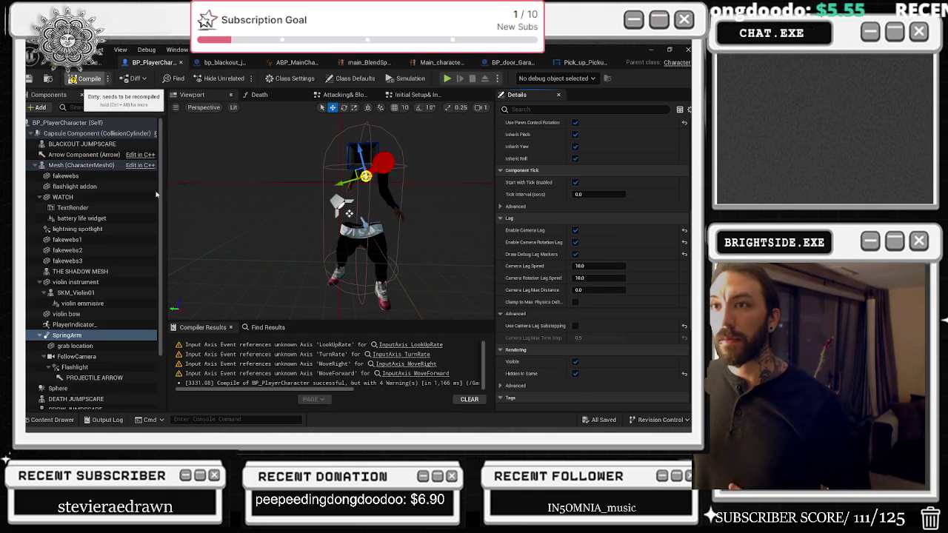
key(F7)
click(92, 62)
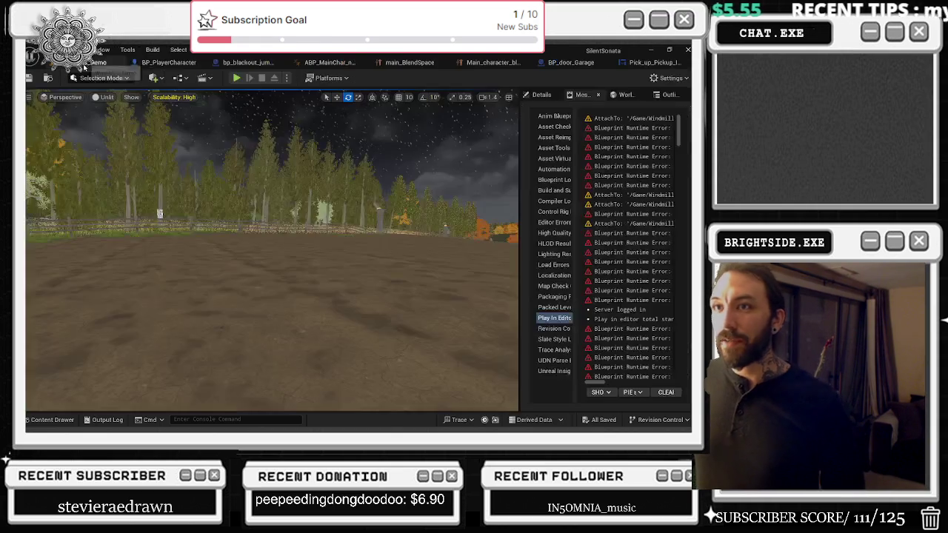
key(ctrl+s)
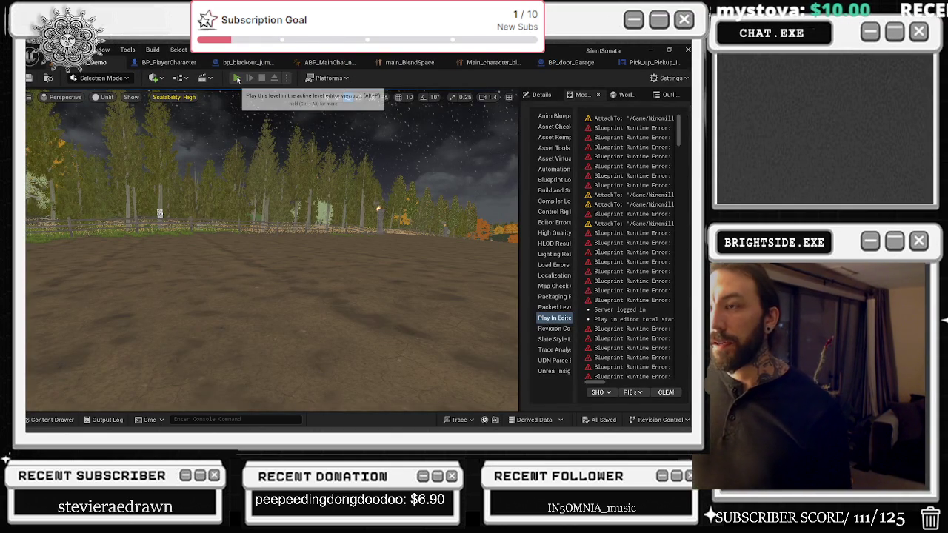
Playtest the level, stop it, and close the Pick_up_Pickup widget editor.
click(237, 79)
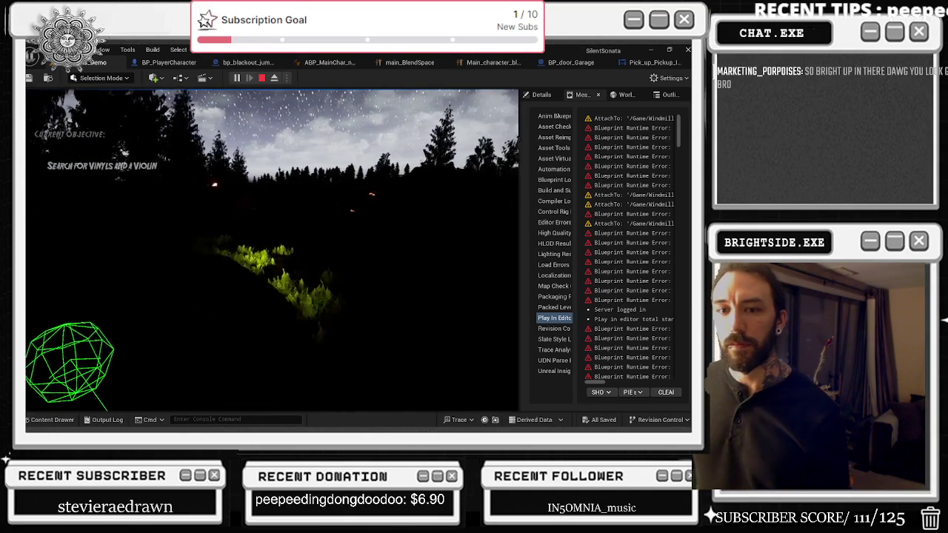
key(alt+Tab)
click(181, 120)
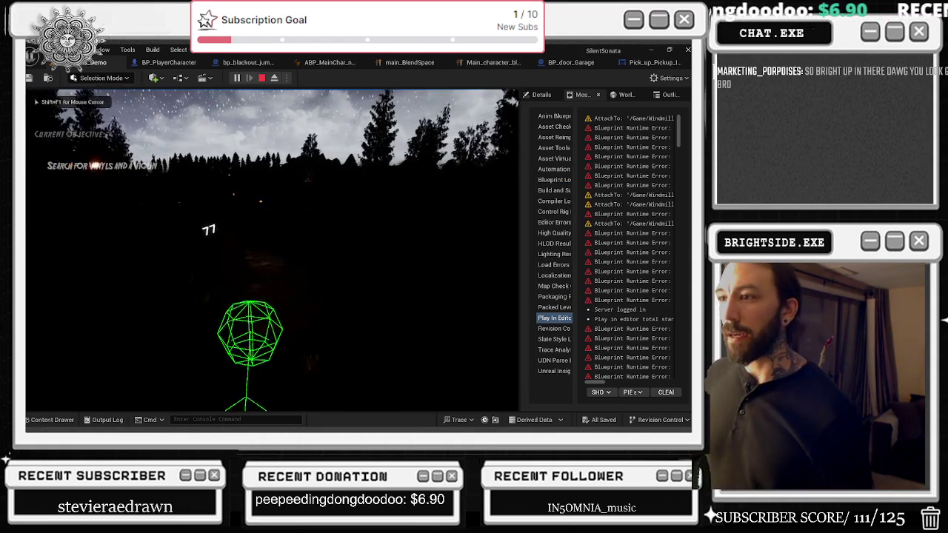
key(Escape)
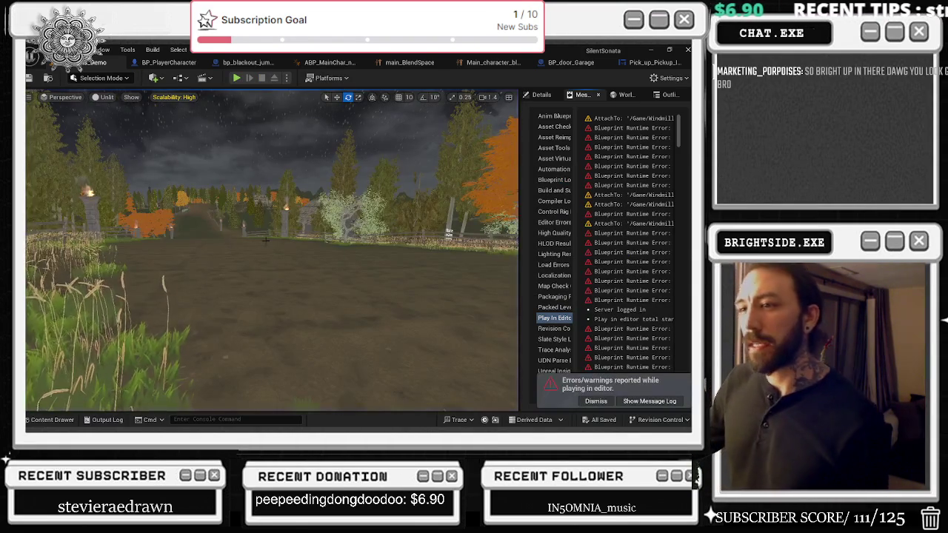
click(642, 62)
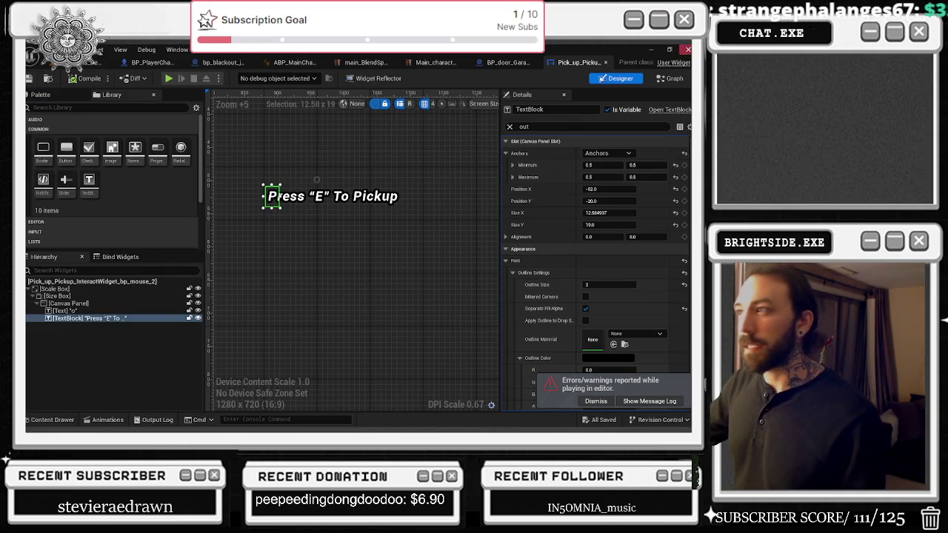
middle_click(567, 64)
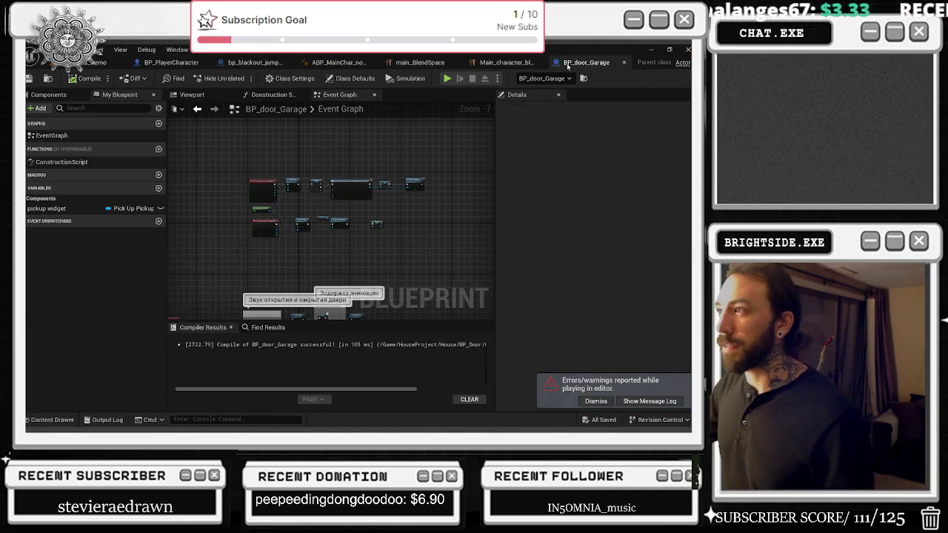
scroll(356, 226, up, 1)
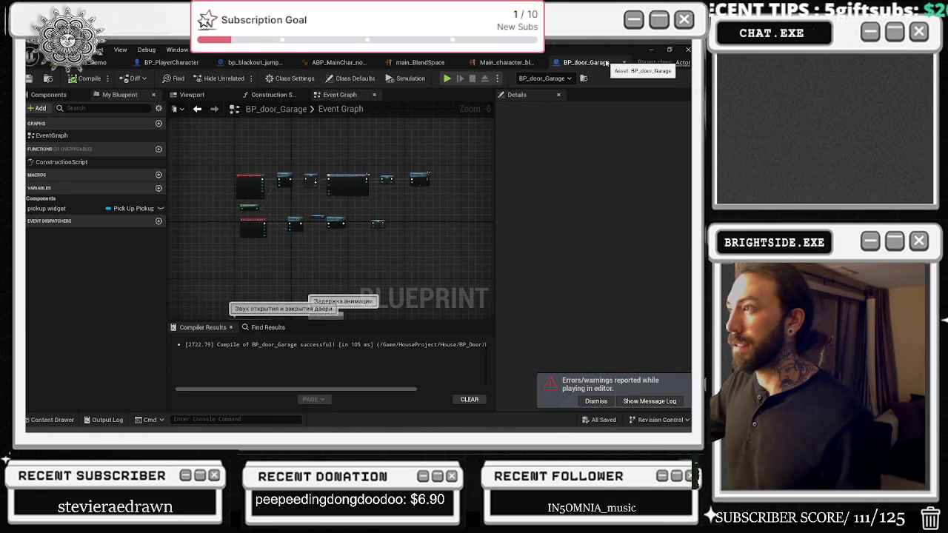
Close the BP_door_Garage, main_BlendSpace, Main_character_blendspace and ABP_MainChar_nonPB editors.
click(624, 64)
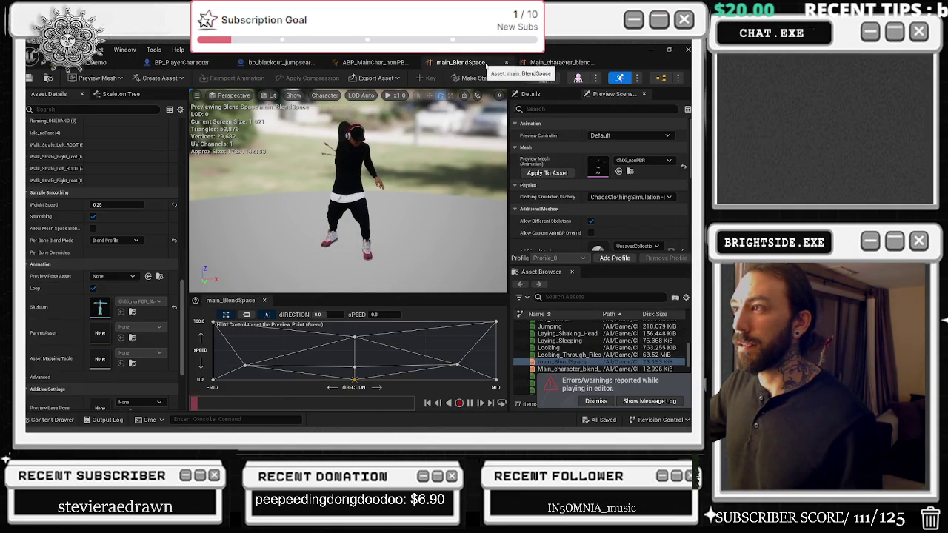
click(506, 63)
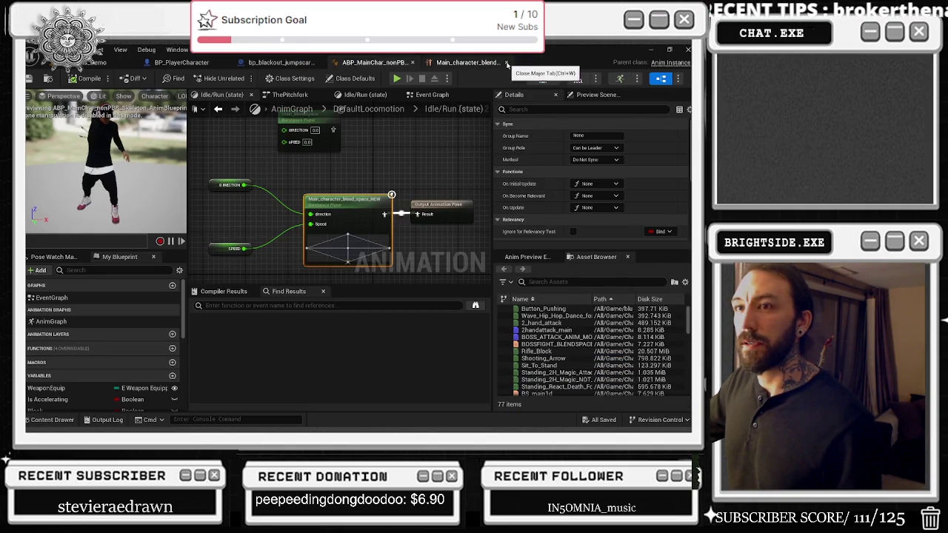
click(507, 63)
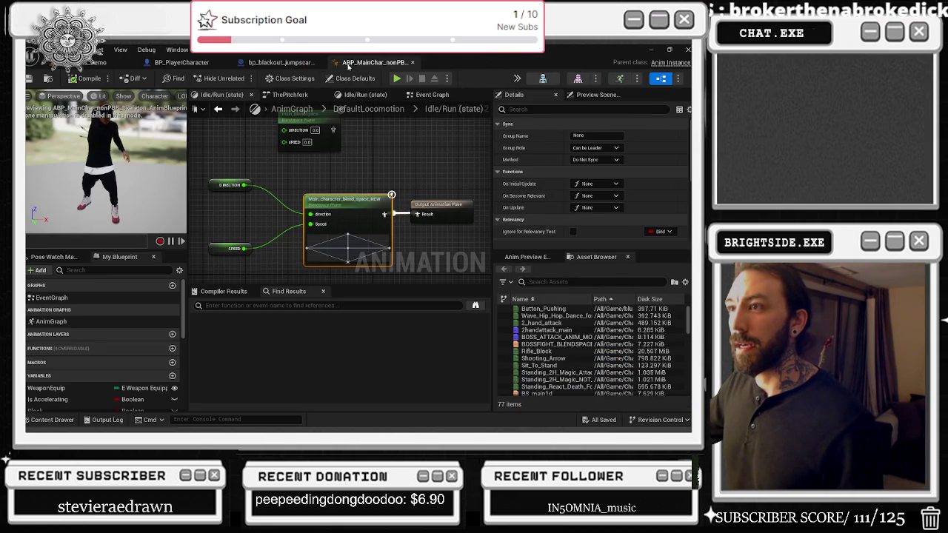
middle_click(353, 66)
Pan the bp_blackout_jumpscare Event Graph and move the Flashlight node to the right.
drag(284, 171, 376, 208)
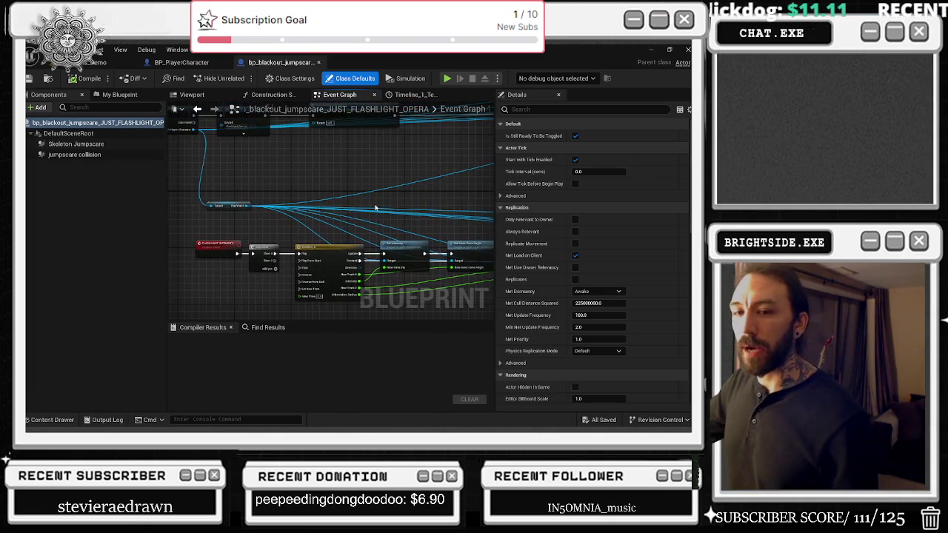
mouse_move(227, 207)
mouse_down()
mouse_move(363, 210)
mouse_move(352, 230)
mouse_move(377, 205)
mouse_move(171, 285)
mouse_up()
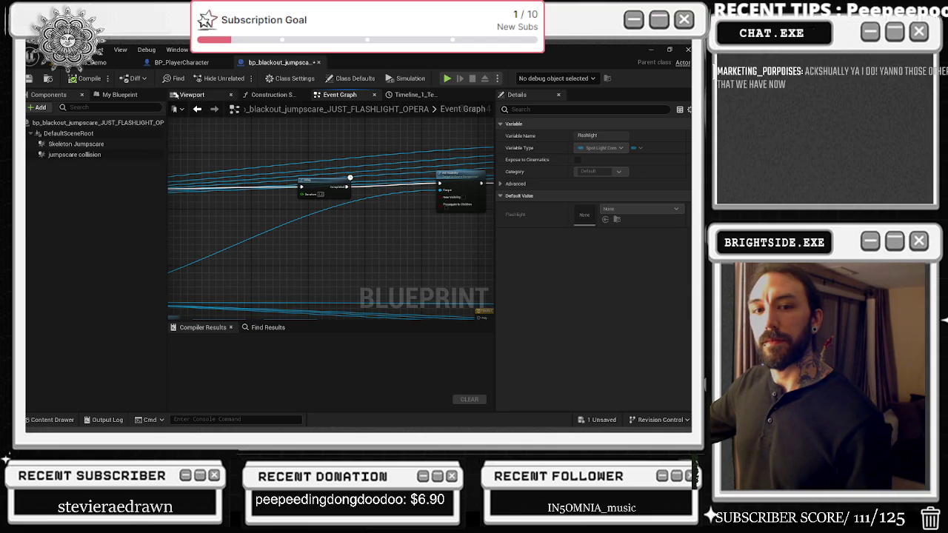
click(194, 63)
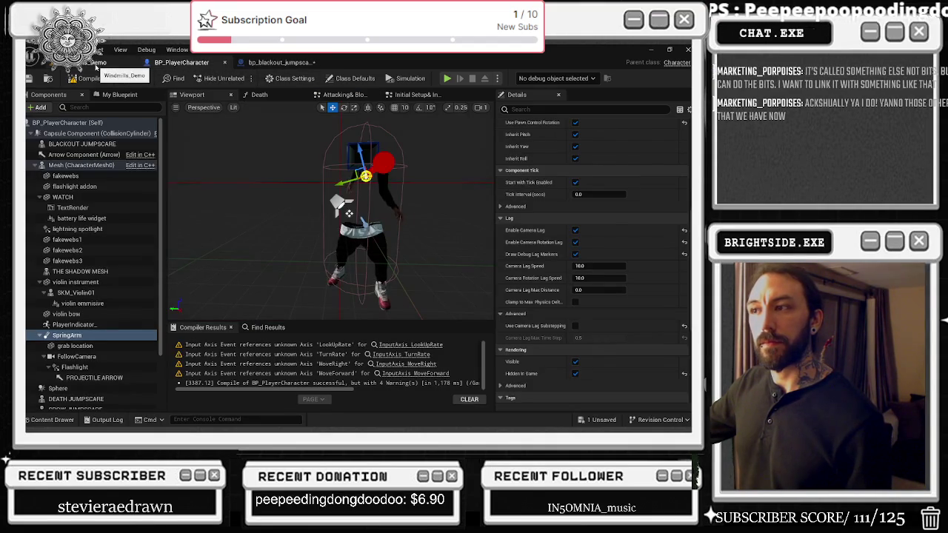
Turn Enable Camera Lag back off on BP_PlayerCharacter's spring arm with its reset arrow.
click(96, 63)
click(182, 63)
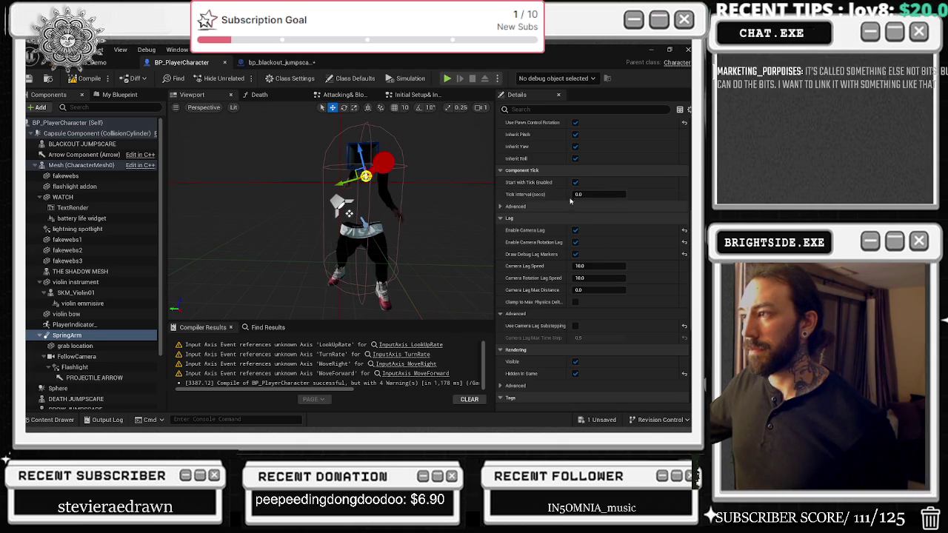
scroll(563, 208, up, 1)
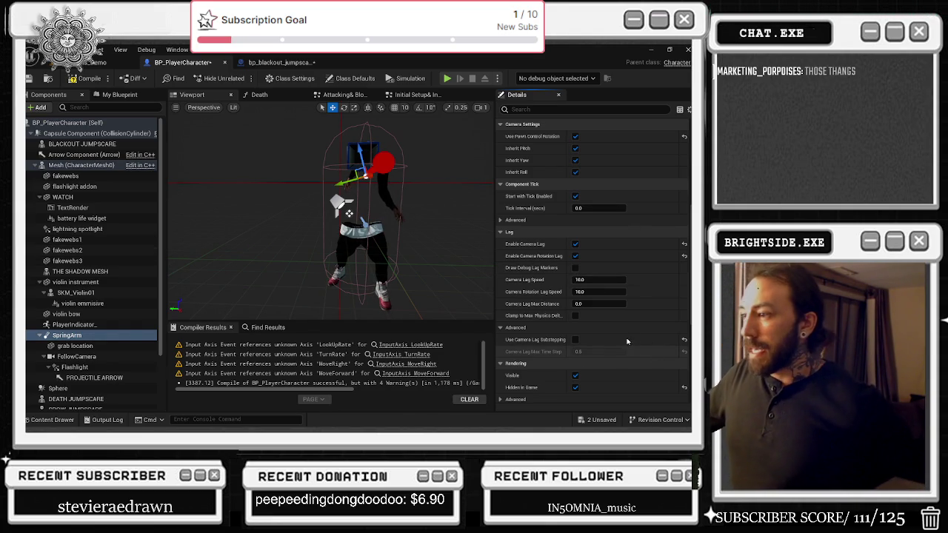
click(684, 256)
Turn camera rotation lag back off and keep Camera as the probe channel.
click(684, 244)
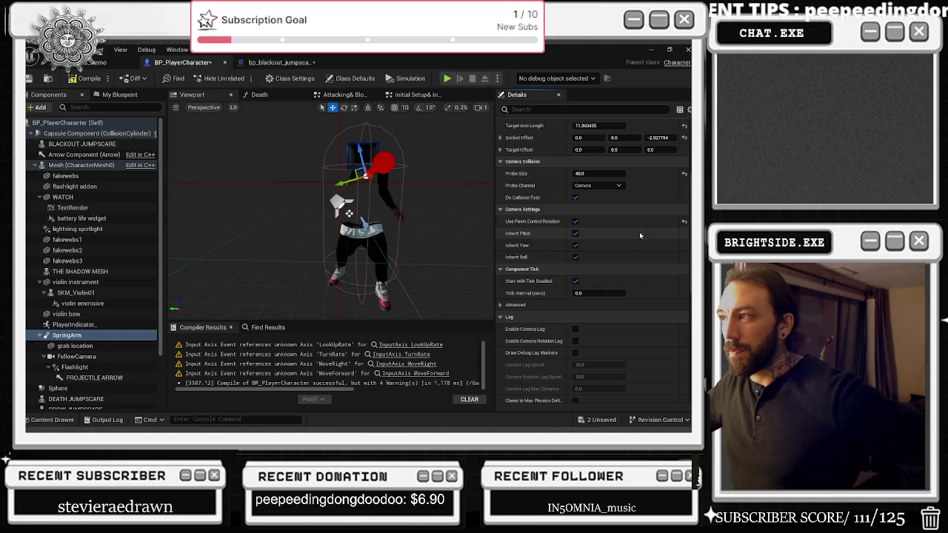
scroll(632, 252, up, 3)
scroll(632, 256, up, 1)
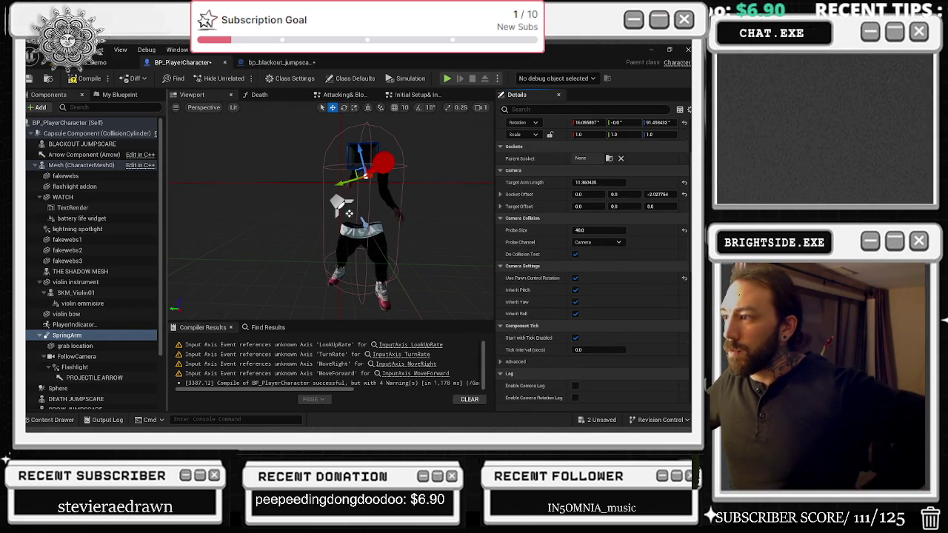
click(611, 243)
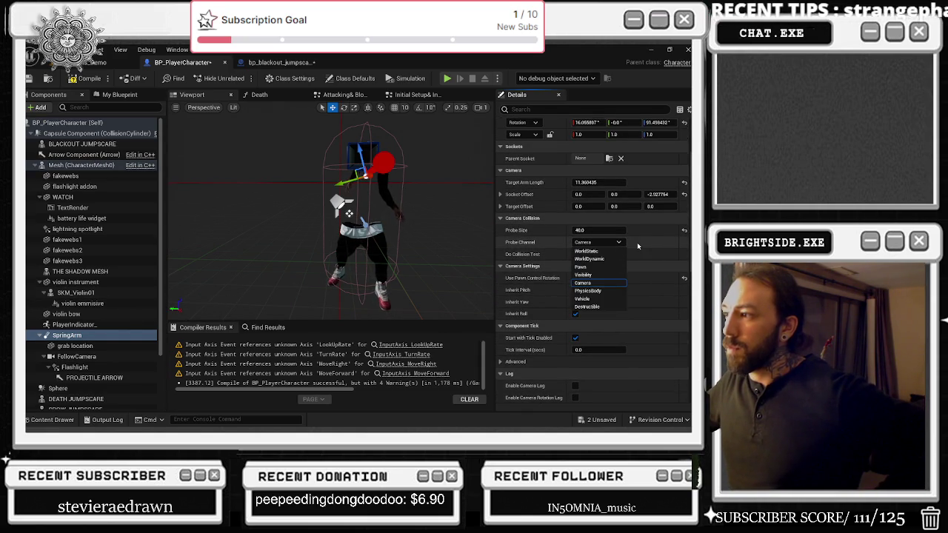
click(613, 243)
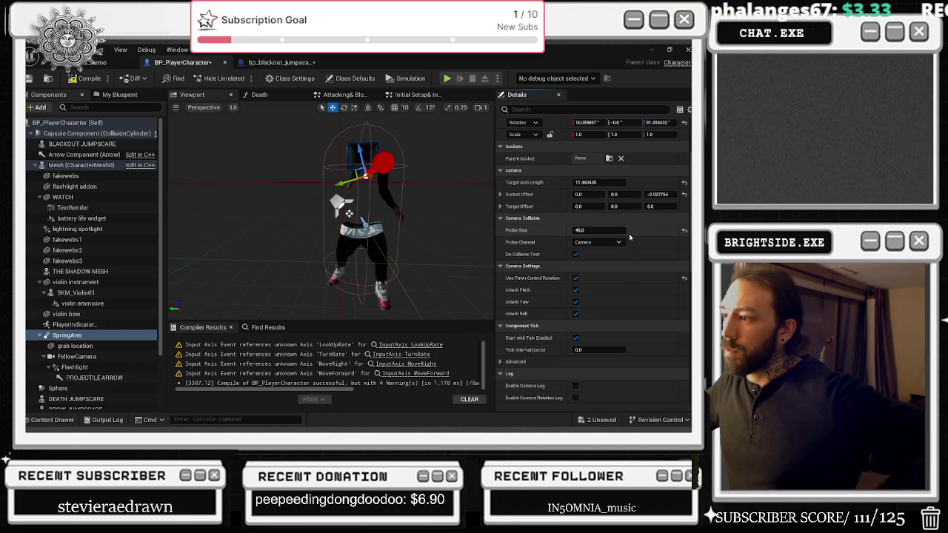
Scroll down to the SpringArm's Lag section and show the Find Results search.
scroll(631, 237, down, 3)
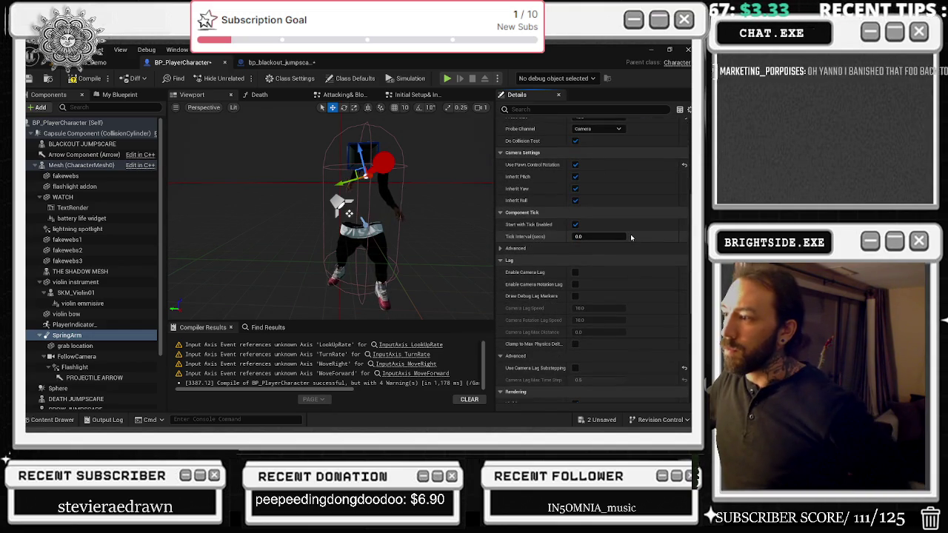
scroll(629, 241, down, 3)
scroll(631, 256, down, 1)
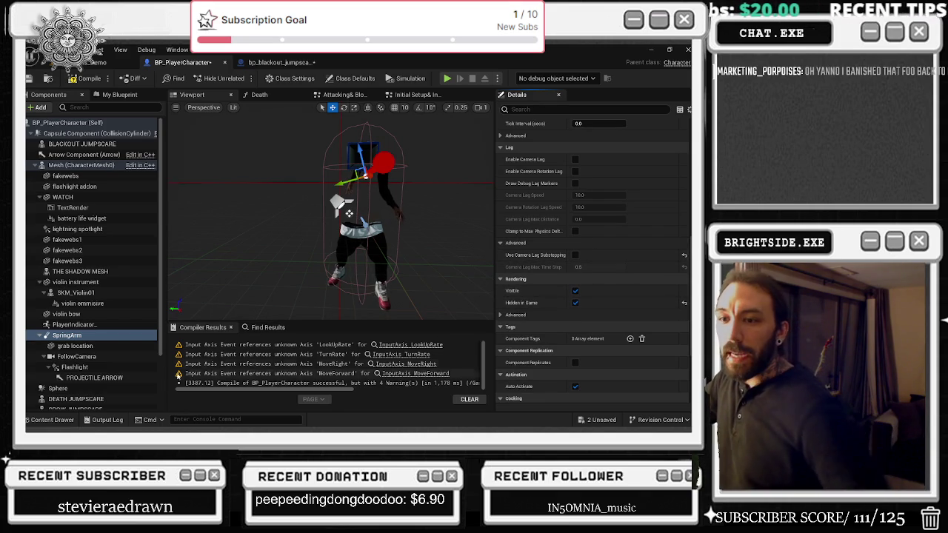
click(269, 330)
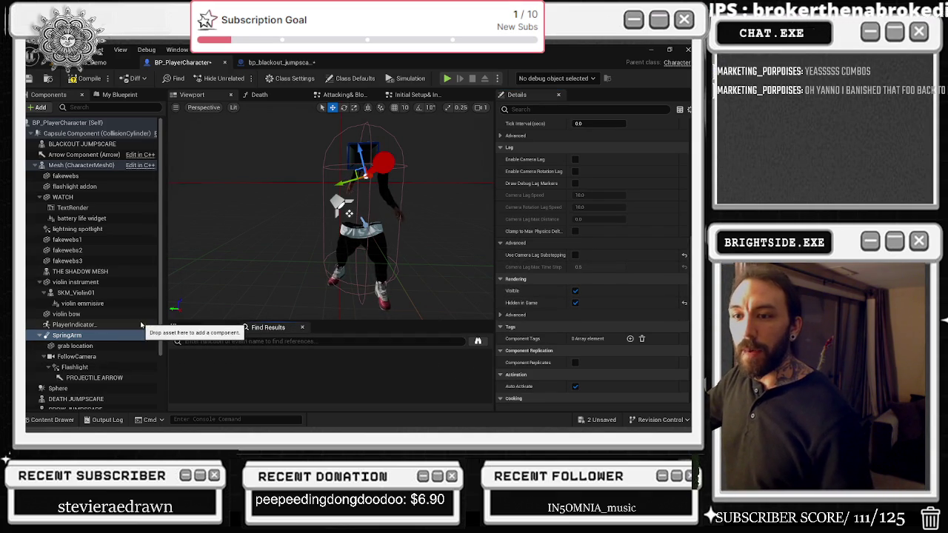
click(71, 346)
scroll(334, 215, up, 5)
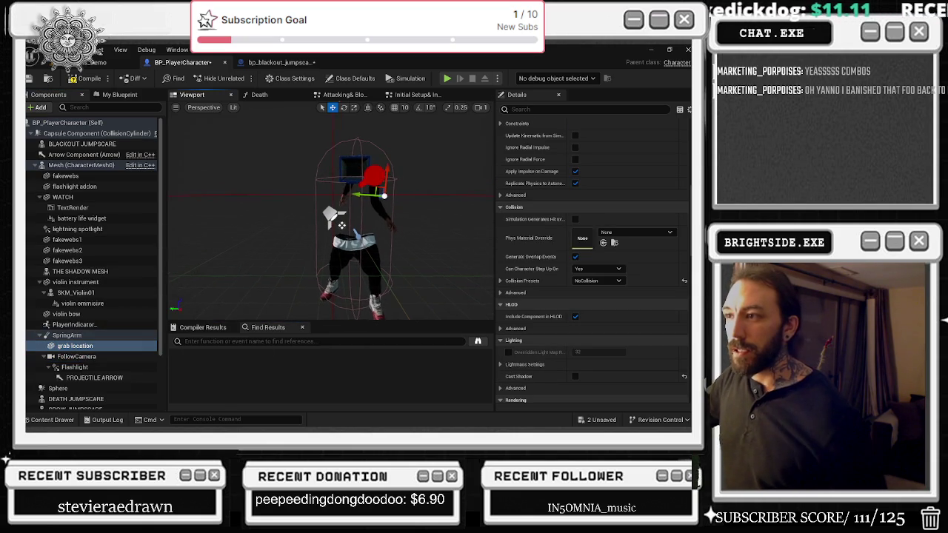
mouse_move(334, 223)
mouse_down()
mouse_move(297, 251)
mouse_move(369, 277)
mouse_up()
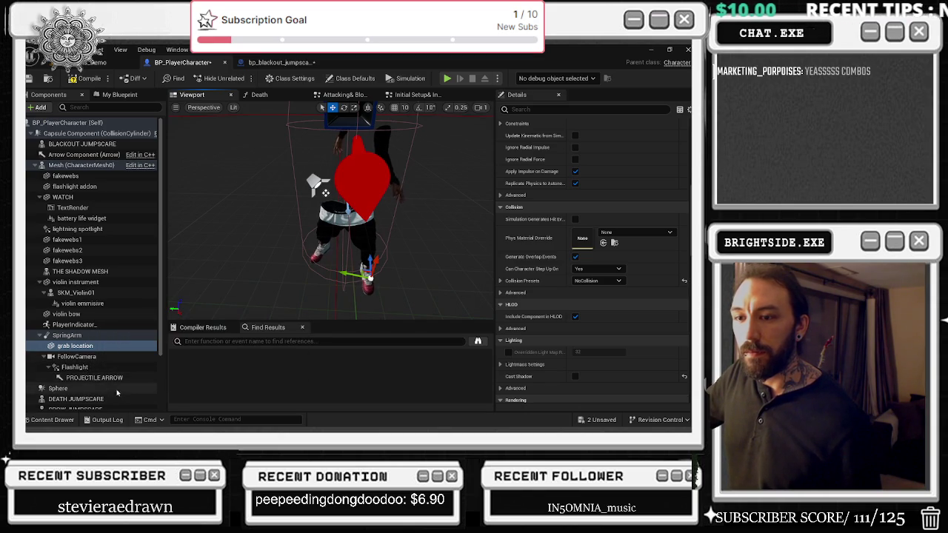
click(74, 398)
click(85, 367)
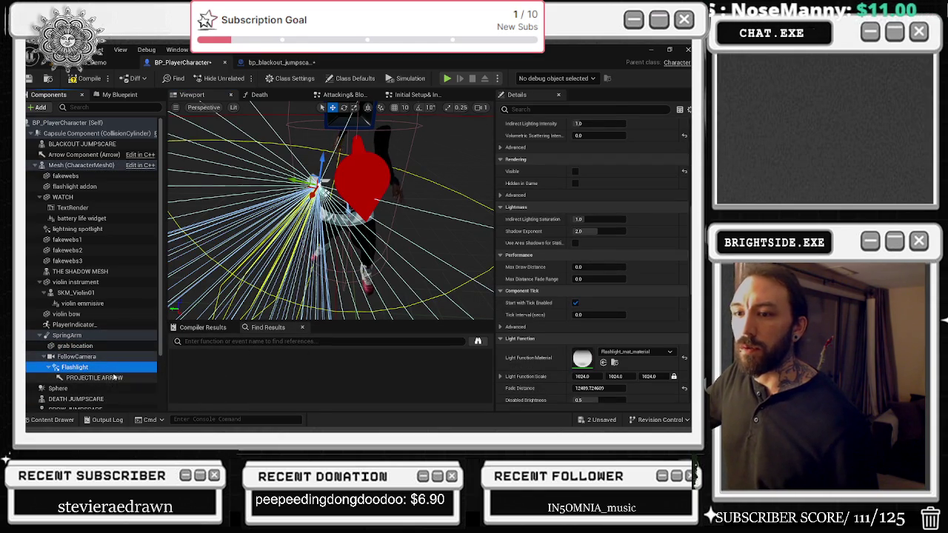
drag(441, 171, 393, 178)
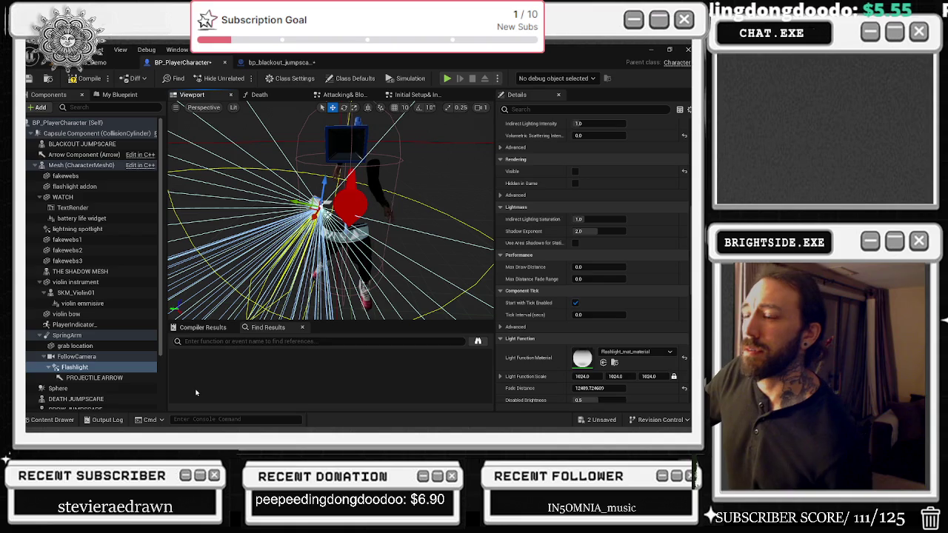
click(103, 357)
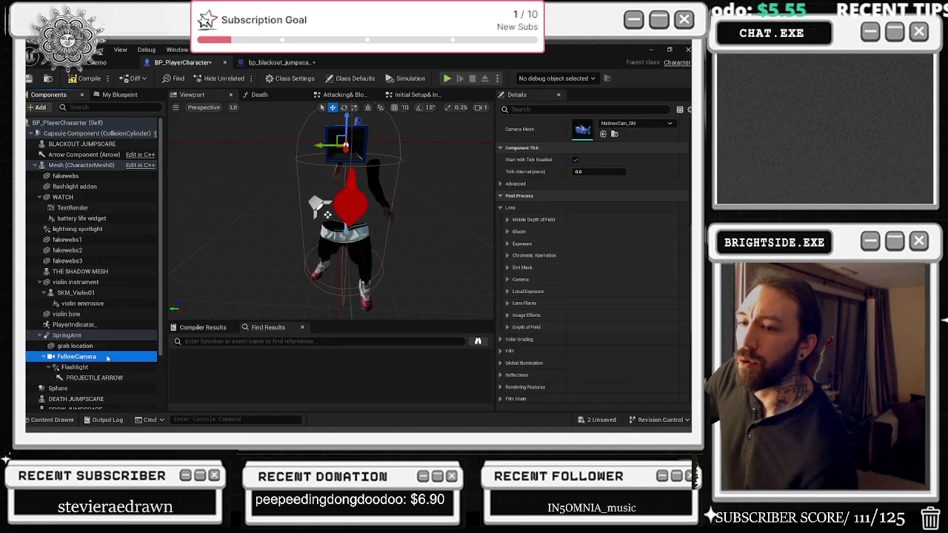
click(76, 336)
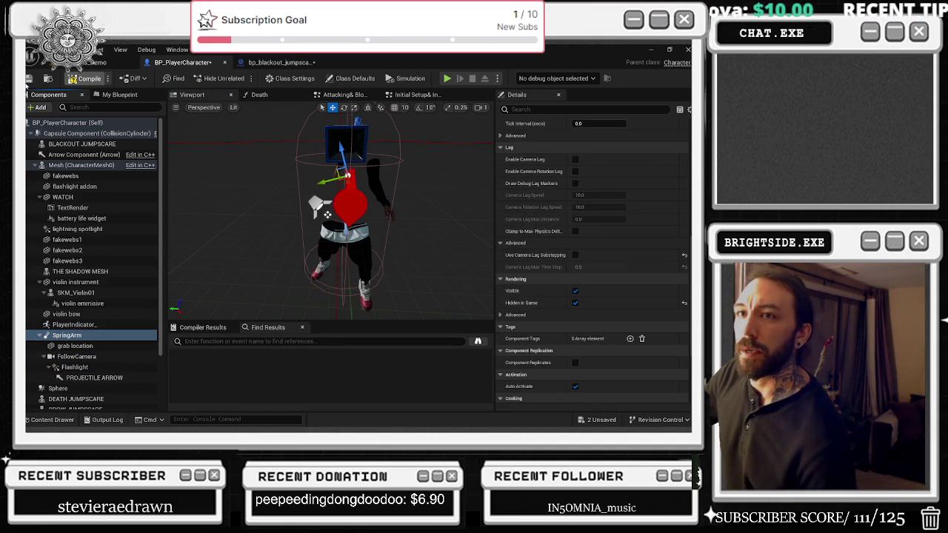
click(85, 79)
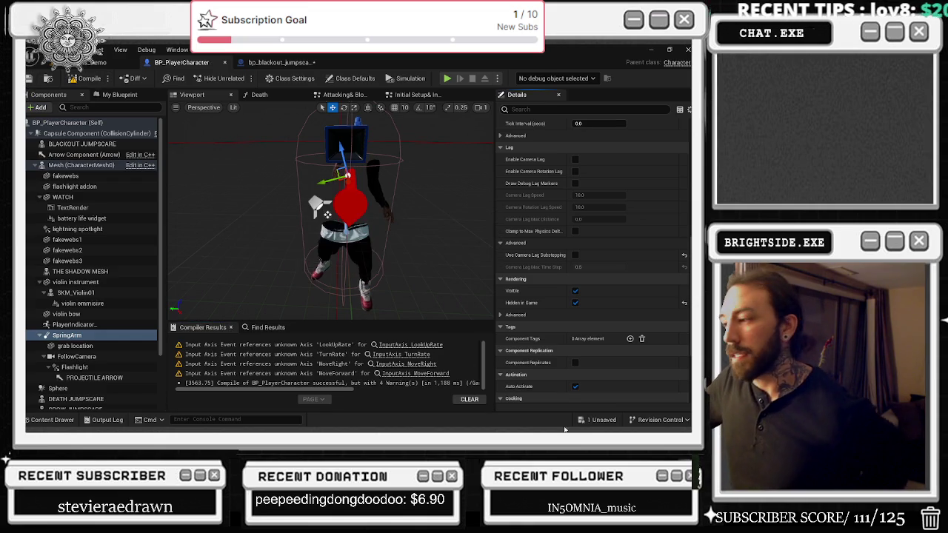
Save the compiled blueprint and attach the SpringArm under the Capsule Component.
click(600, 420)
click(371, 339)
mouse_move(244, 345)
mouse_down()
mouse_move(117, 307)
mouse_move(104, 326)
mouse_up()
click(67, 336)
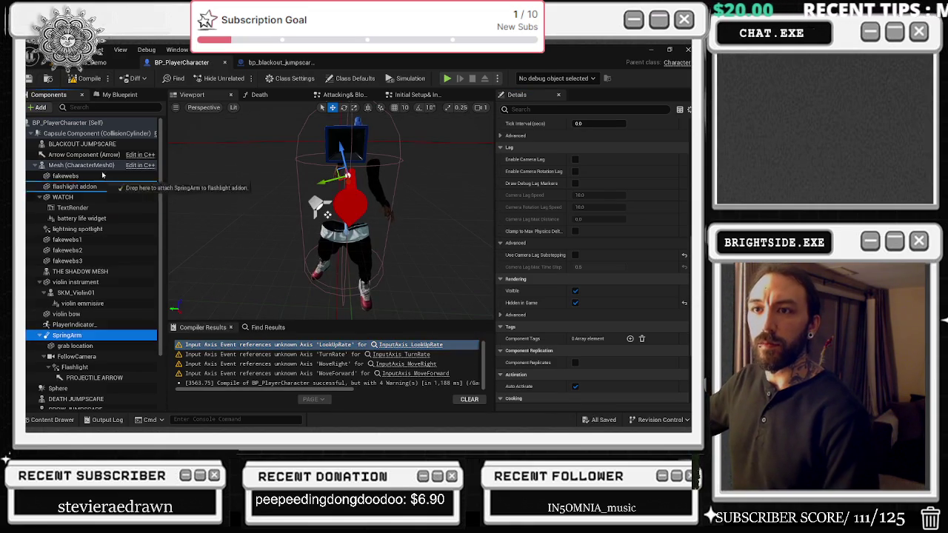
drag(116, 128, 97, 134)
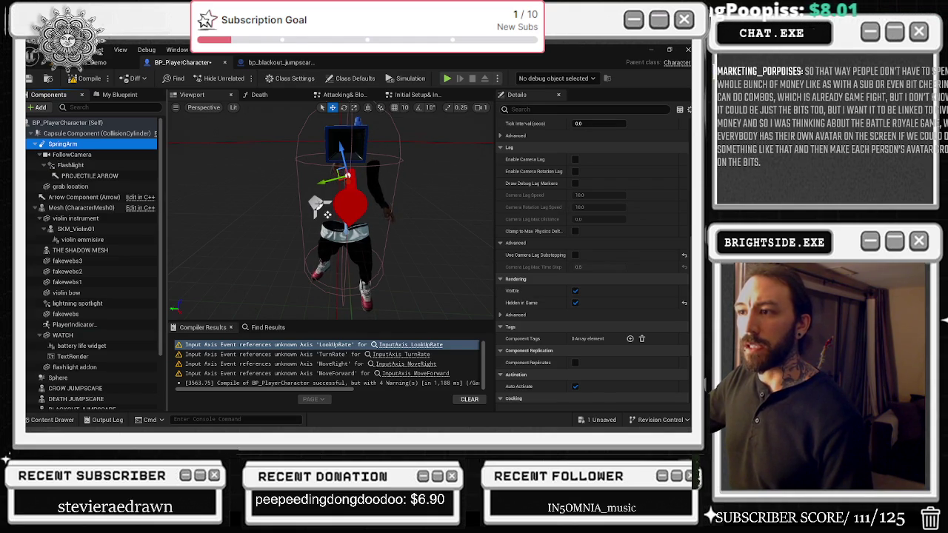
Confirm the Flashlight moved along, collapse the SpringArm and Mesh nodes, then compile and save.
click(323, 208)
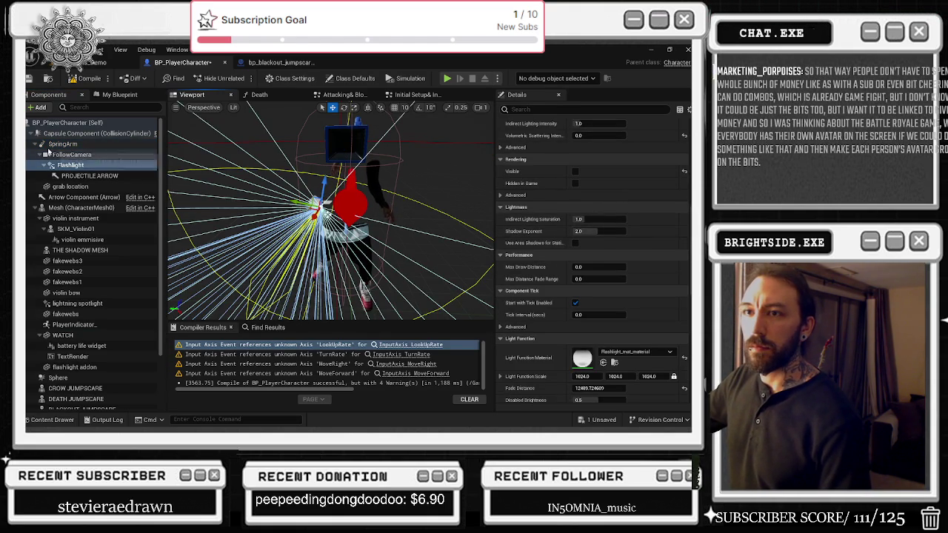
click(35, 143)
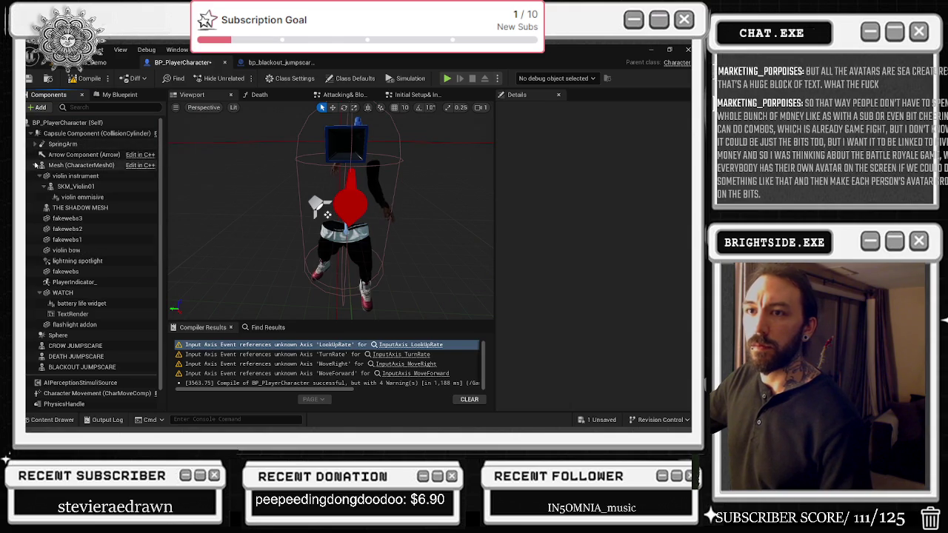
click(36, 165)
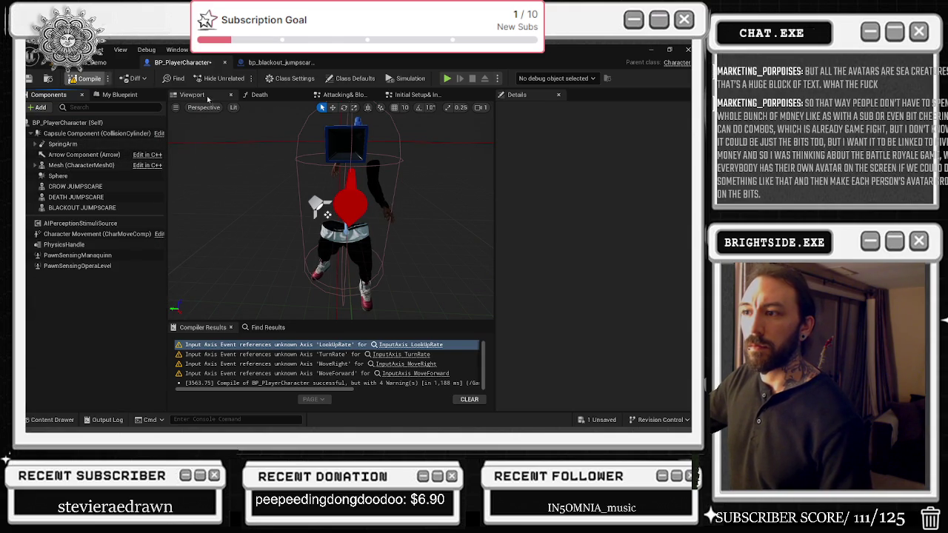
click(31, 78)
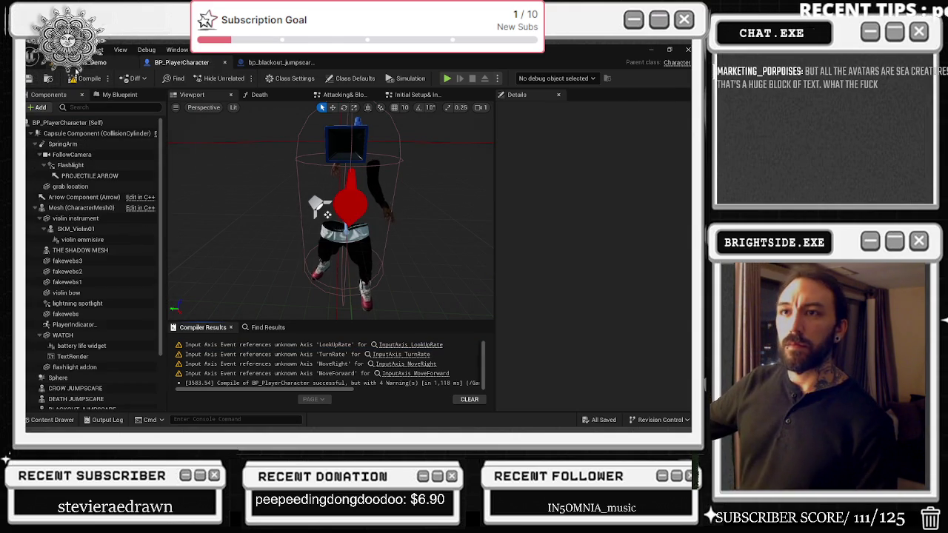
click(95, 63)
Save the level, run and stop a play-in-editor test, then return to BP_PlayerCharacter.
key(ctrl+s)
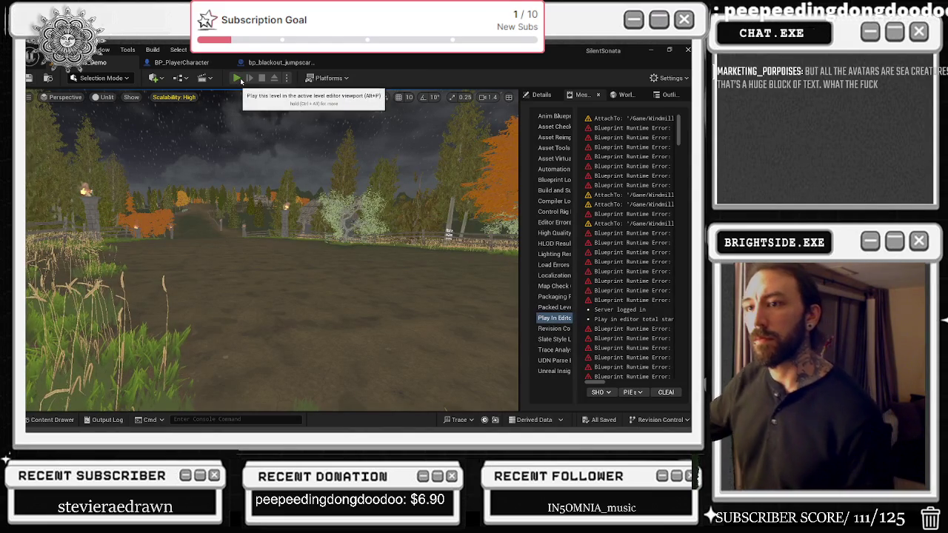
click(237, 78)
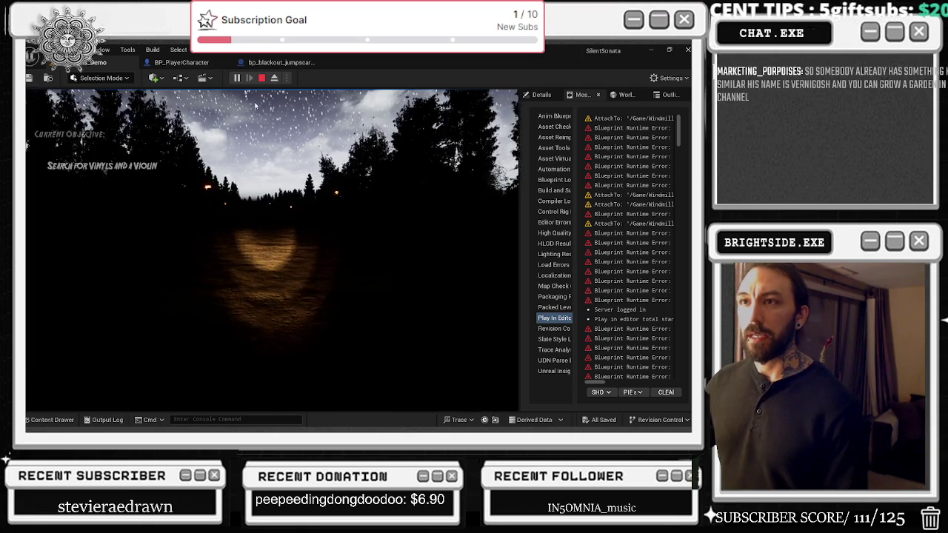
key(Escape)
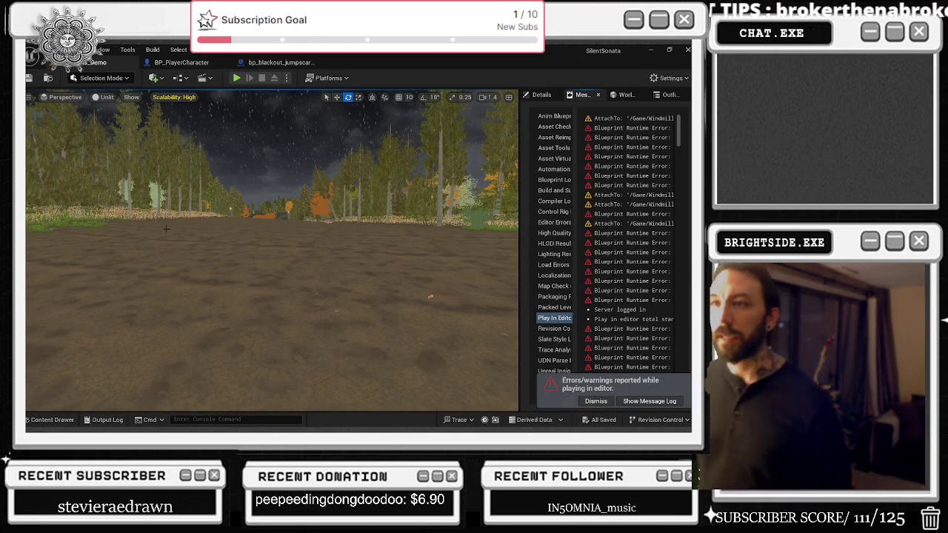
click(181, 62)
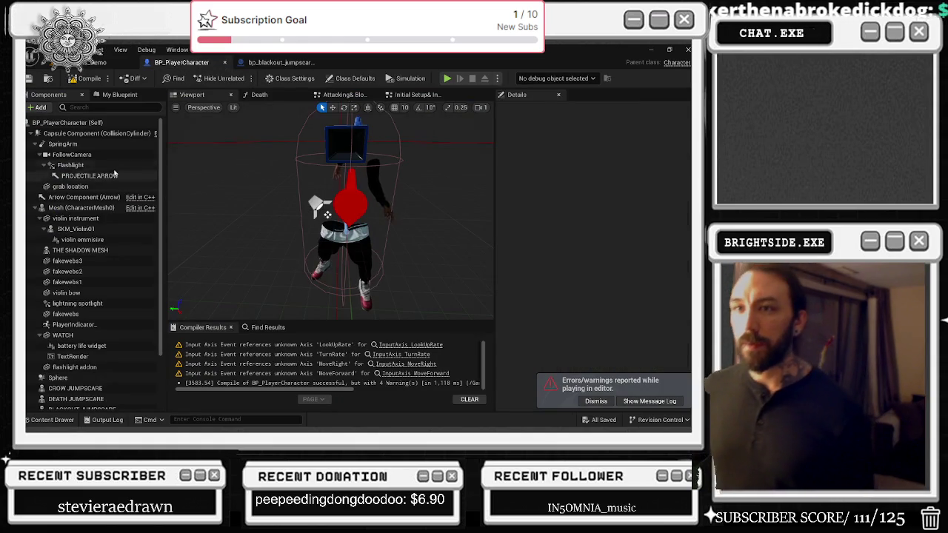
Undo the Attach Component of the SpringArm to the capsule and select the SpringArm.
key(ctrl+z)
key(ctrl+z)
key(ctrl+z)
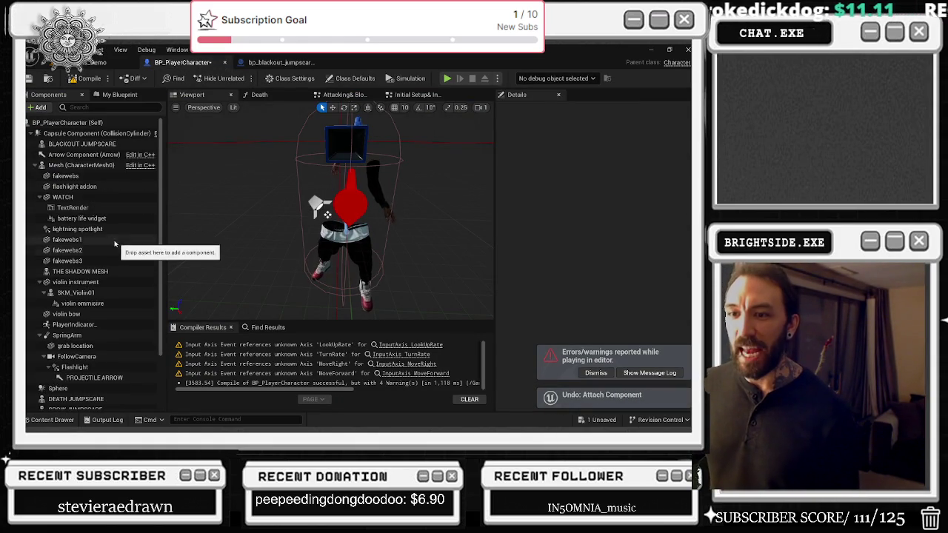
scroll(111, 297, down, 1)
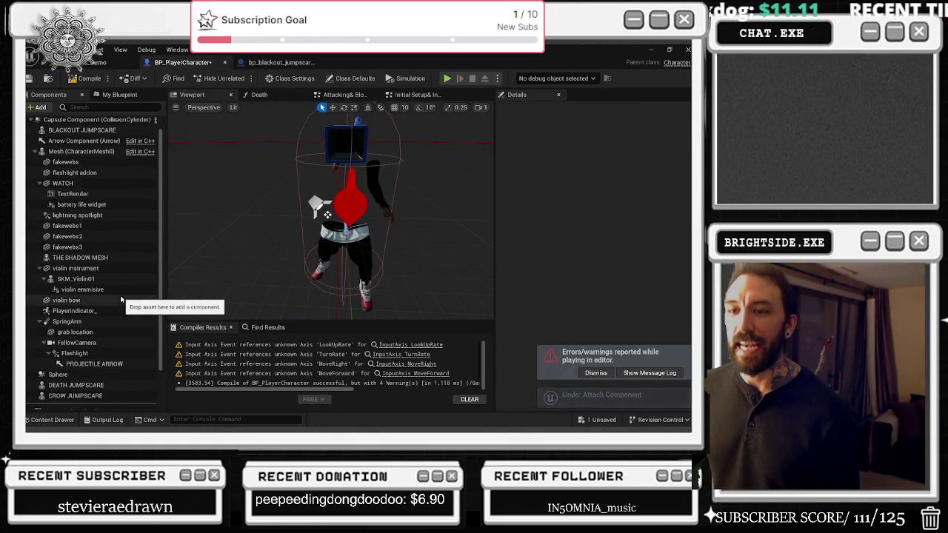
click(71, 322)
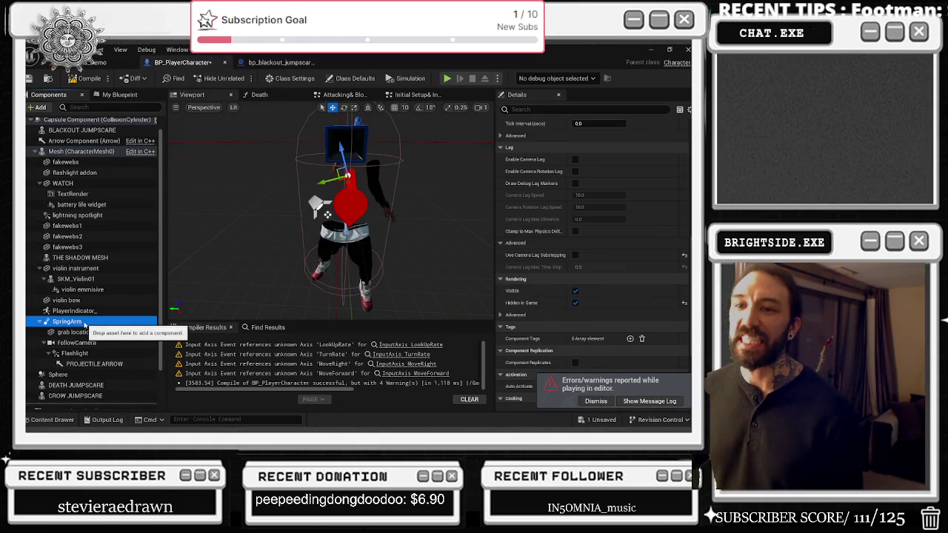
Frame the whole character in the viewport and expand the SpringArm's Socket Offset X, Y, Z.
scroll(555, 311, up, 5)
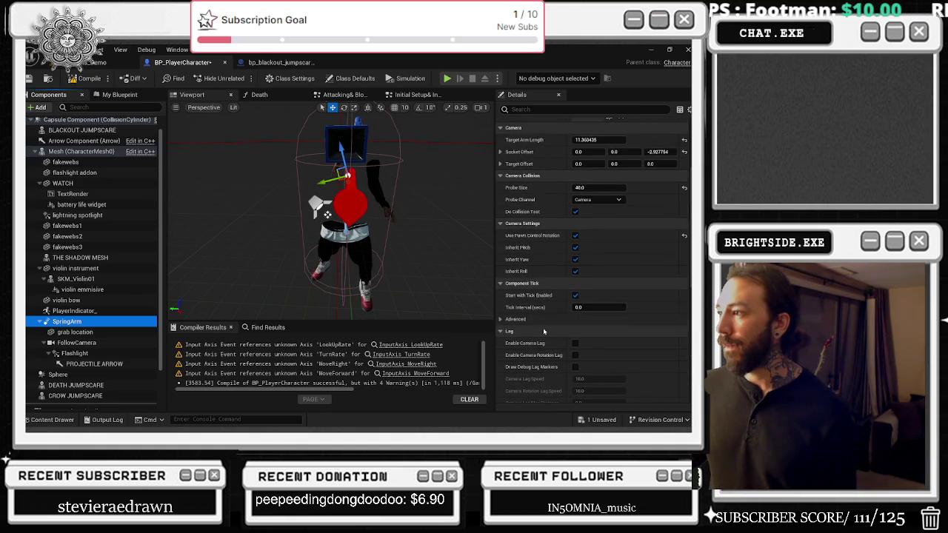
scroll(534, 320, up, 3)
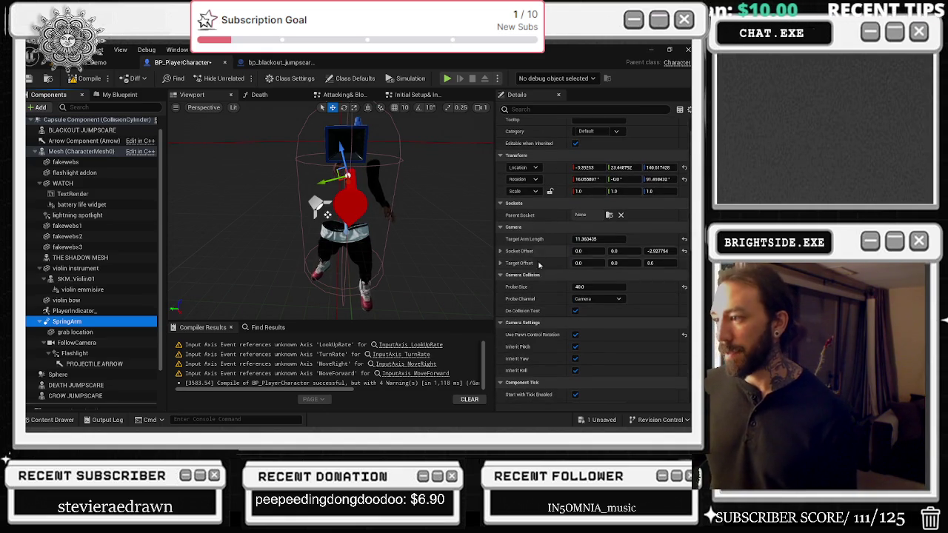
drag(488, 288, 415, 259)
drag(362, 244, 361, 227)
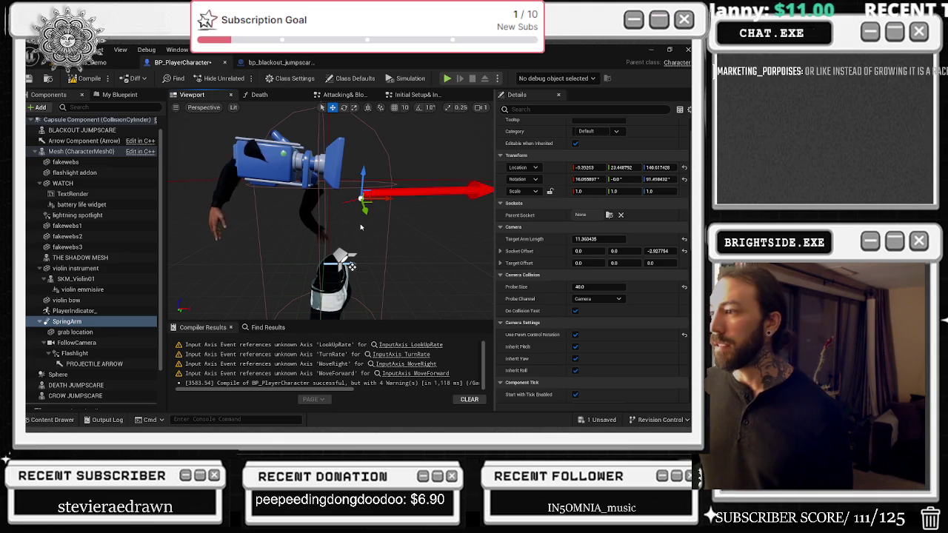
click(500, 251)
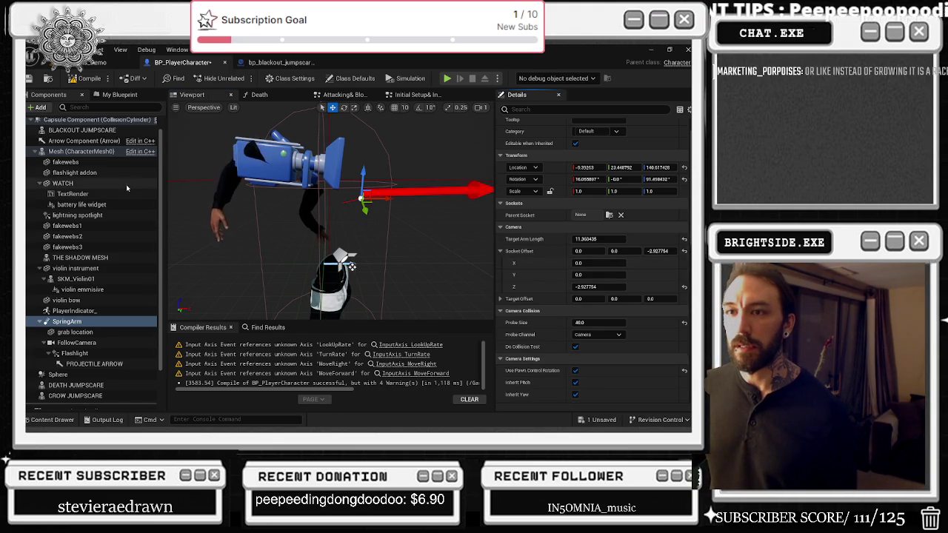
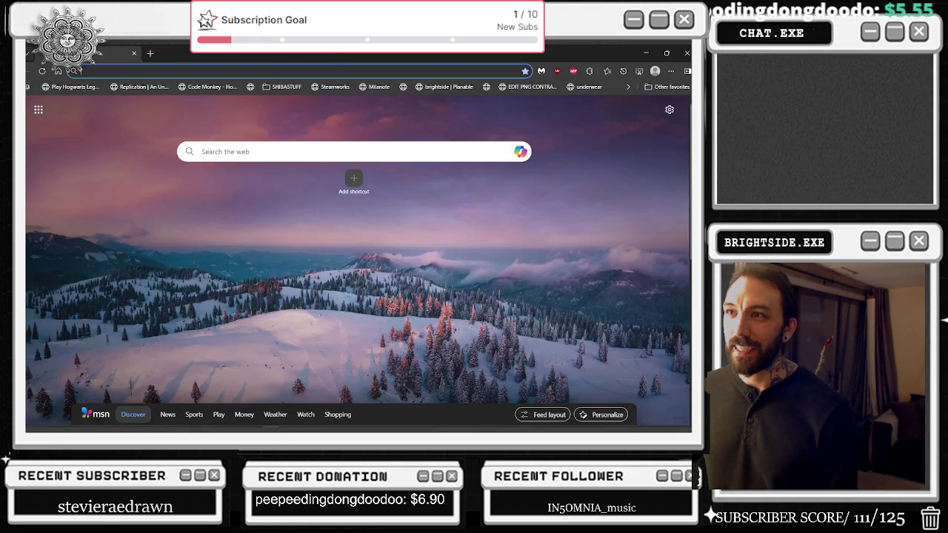
Search for the DJ streamer's name and open their Twitch channel in a maximized Edge window.
drag(365, 49, 365, 201)
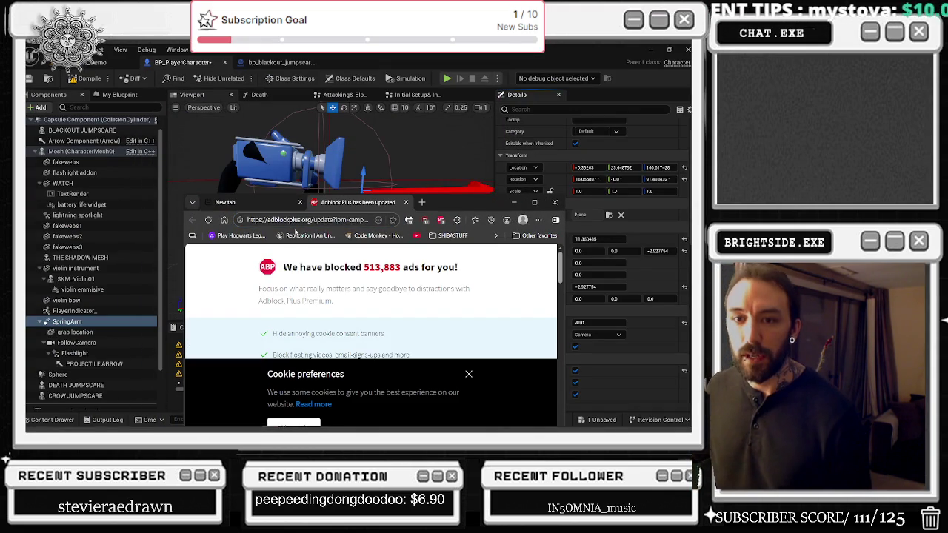
key(ctrl+Tab)
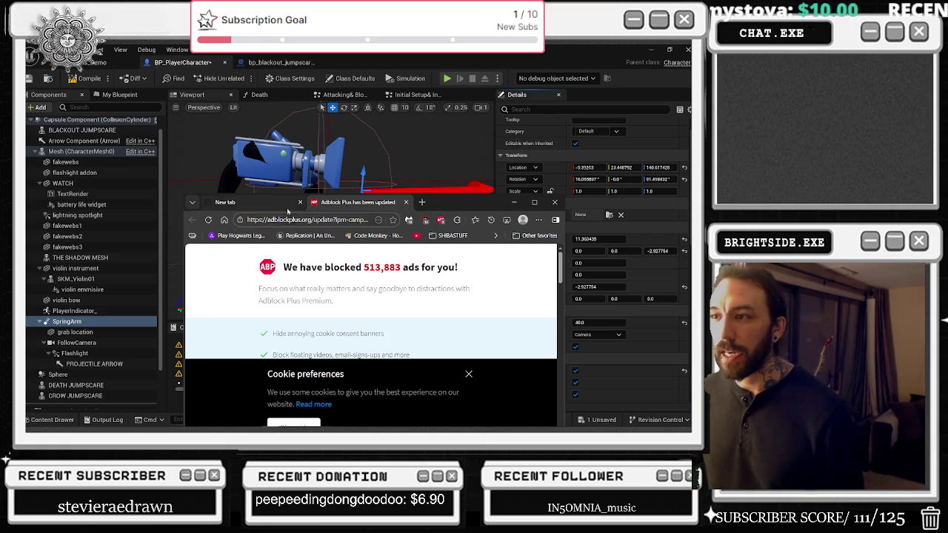
text(ver)
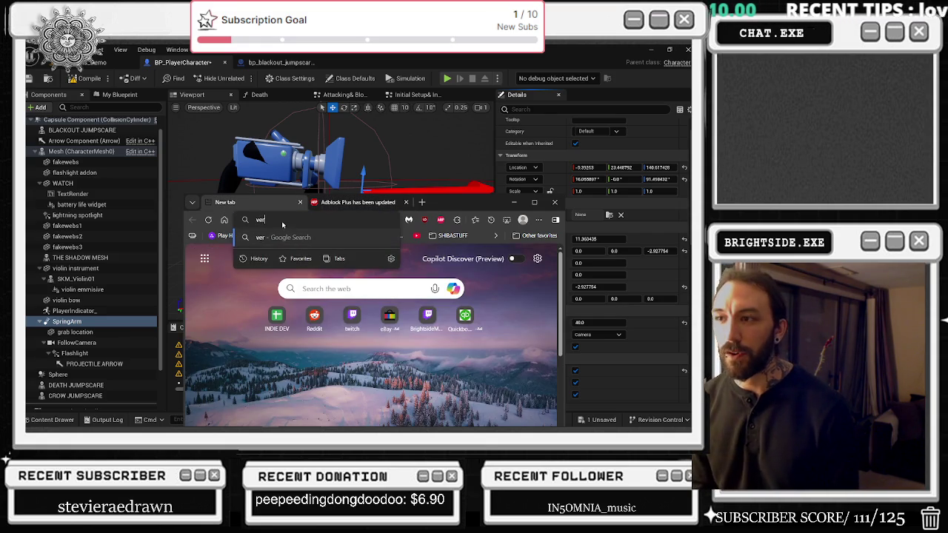
text(nigosh)
key(Return)
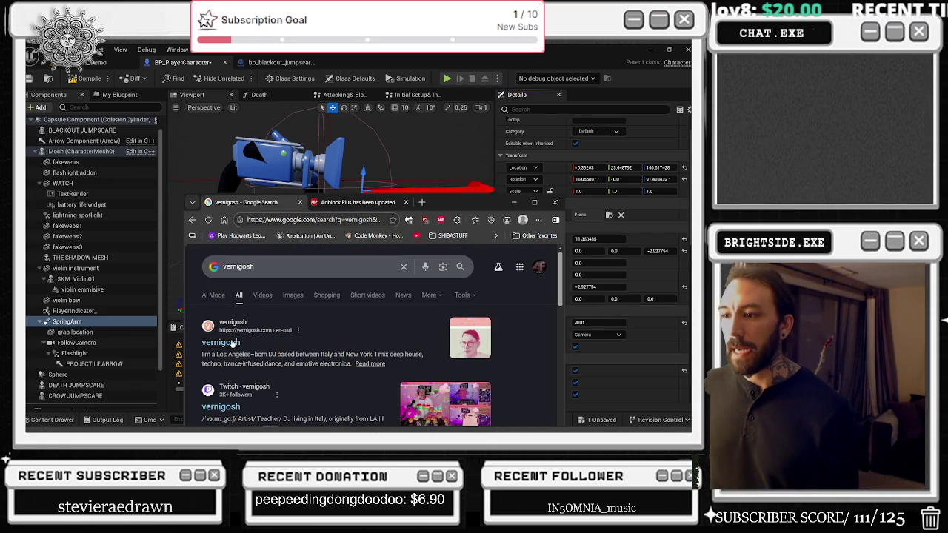
click(216, 407)
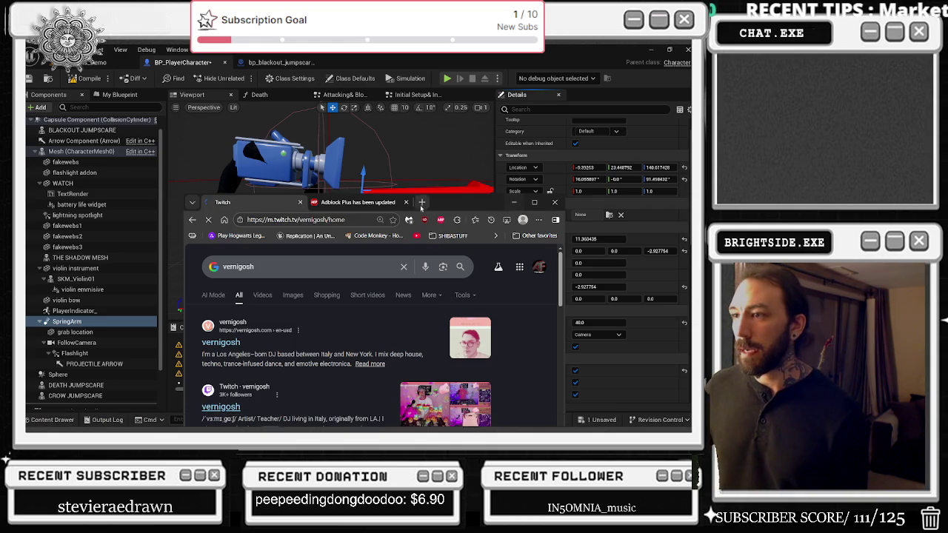
click(534, 202)
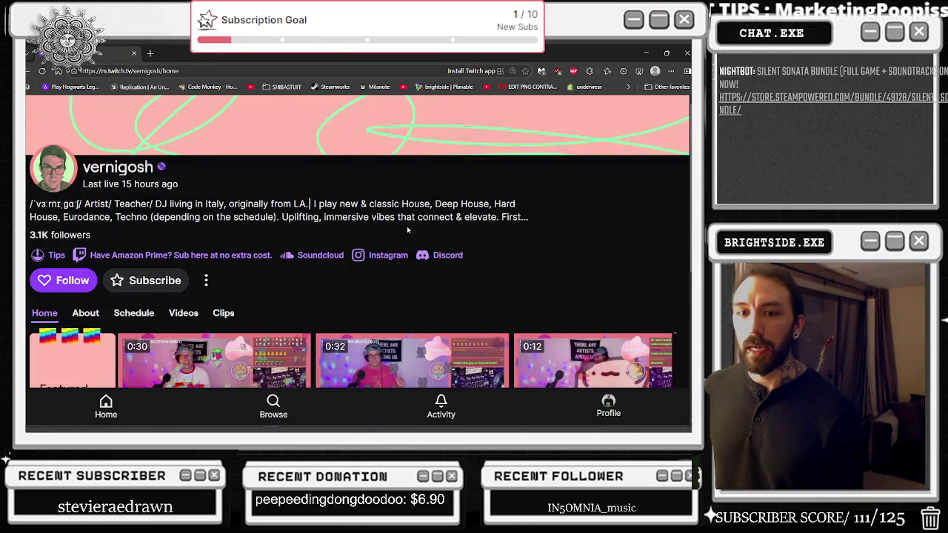
Play the DAVELAPALOOZA 2 clip with its audio muted, then go back to the channel page.
key(alt+Tab)
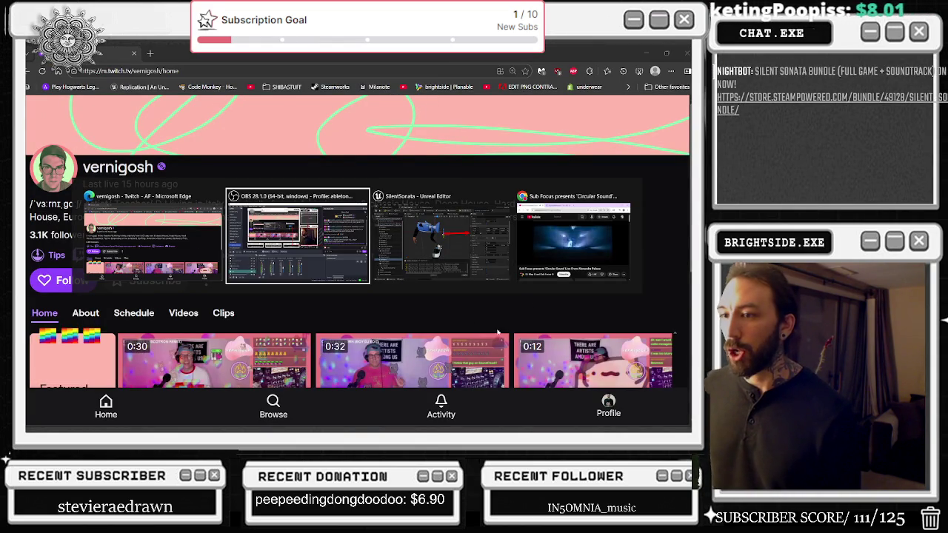
key(Escape)
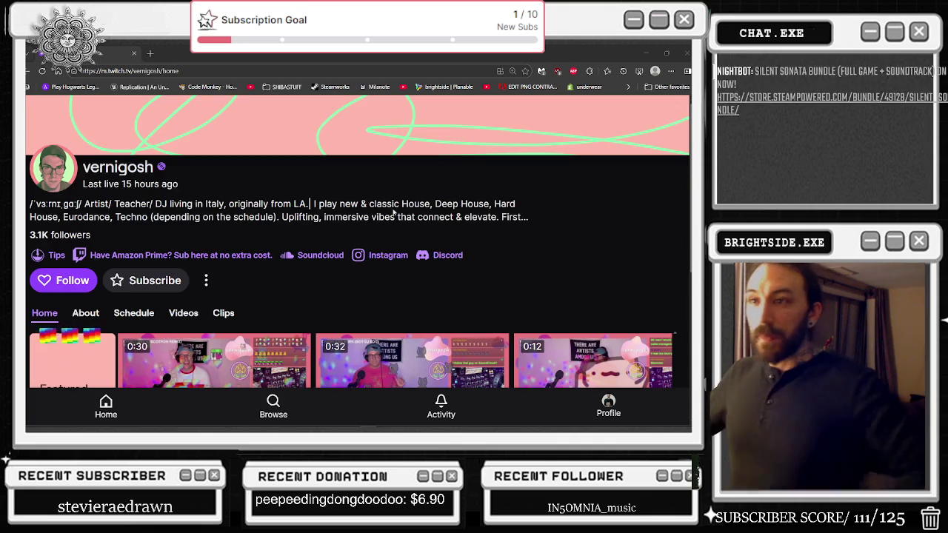
scroll(418, 195, down, 3)
click(277, 252)
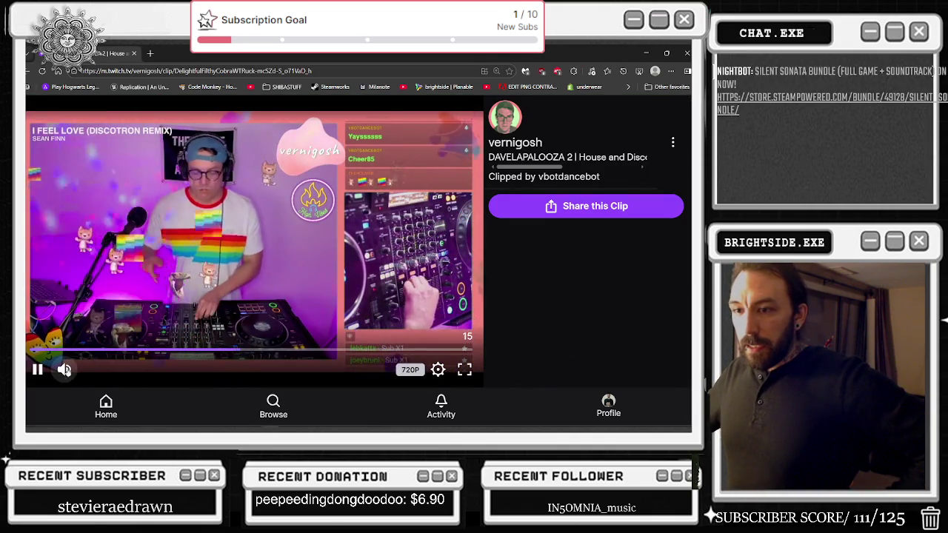
click(65, 369)
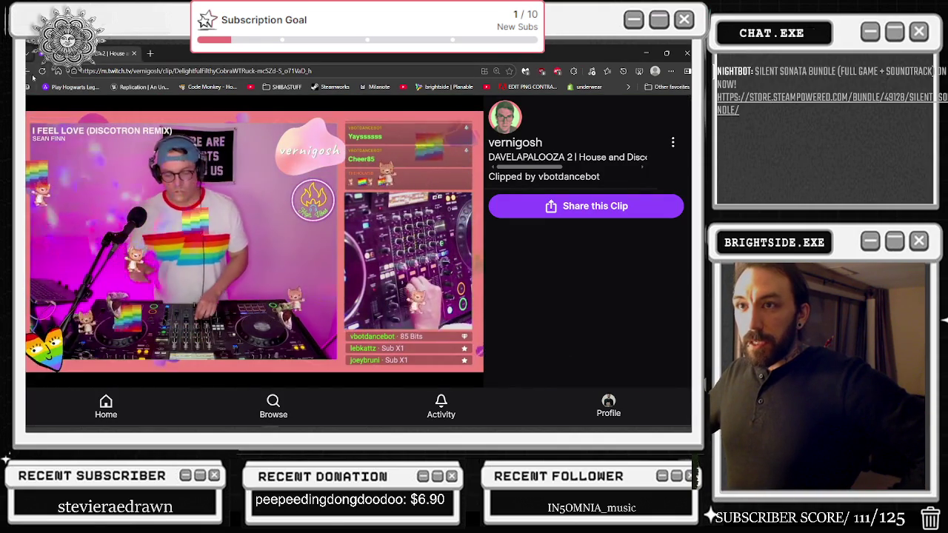
key(alt+Left)
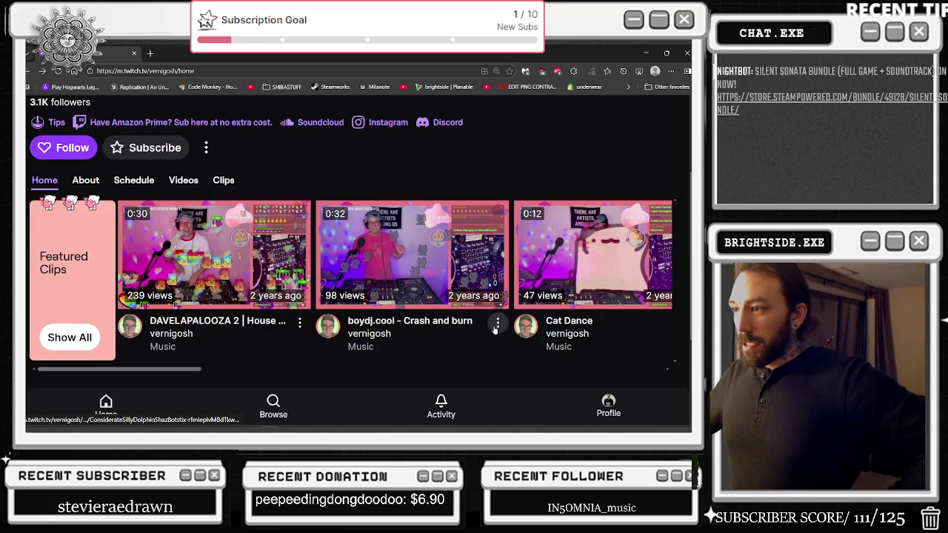
Browse the channel's Clips tab with the date filter set to show all time.
scroll(494, 327, down, 2)
scroll(182, 291, up, 1)
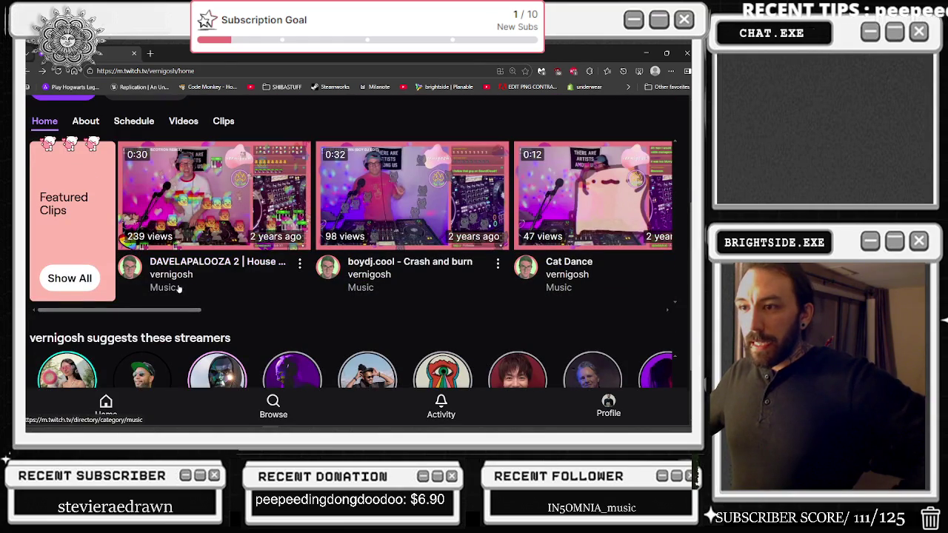
click(223, 121)
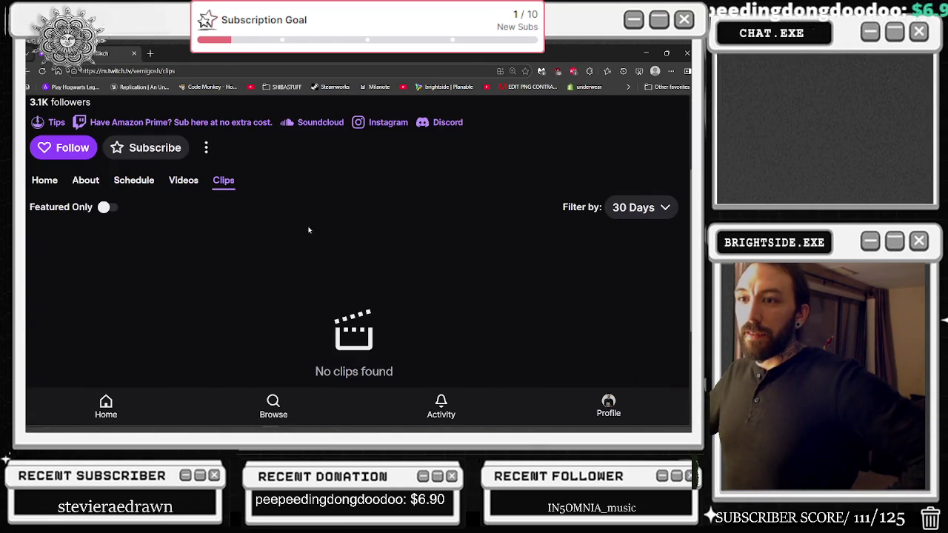
click(655, 212)
click(573, 301)
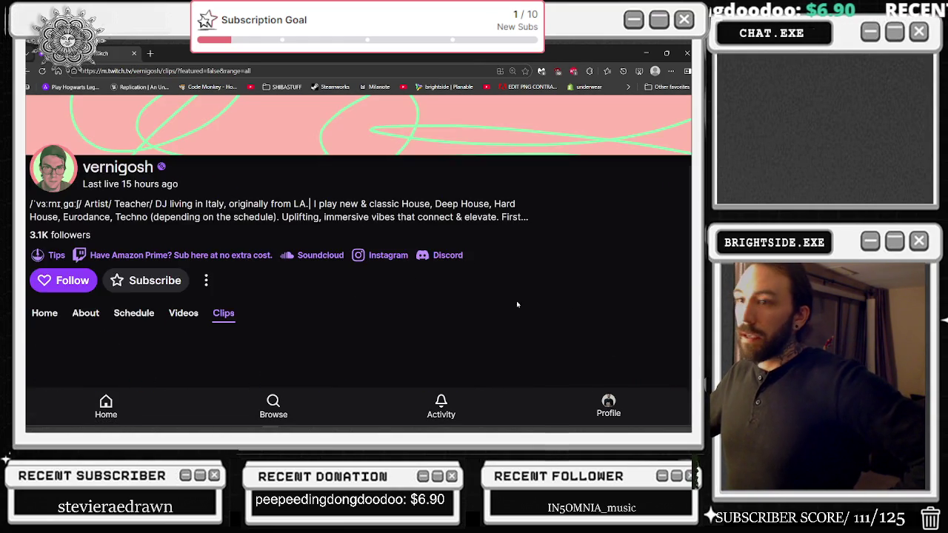
scroll(374, 258, down, 3)
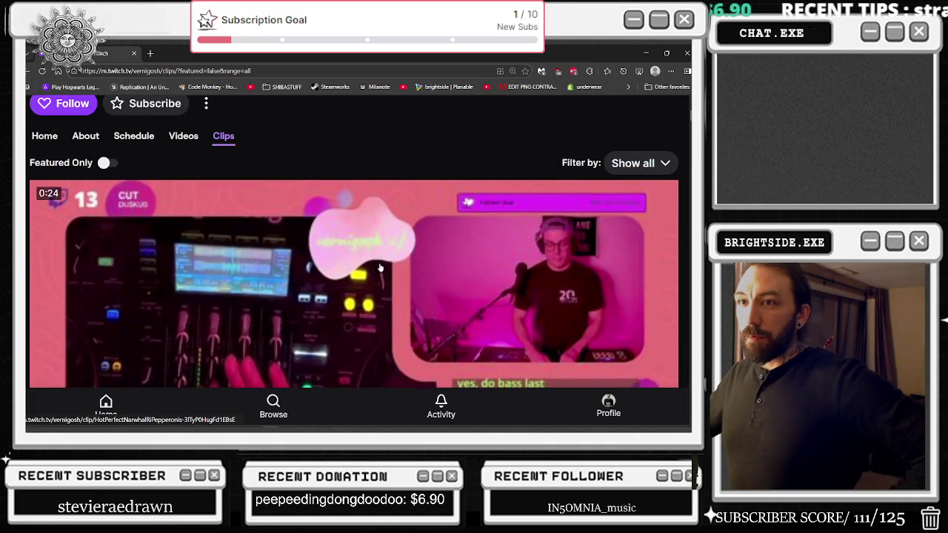
scroll(382, 267, down, 3)
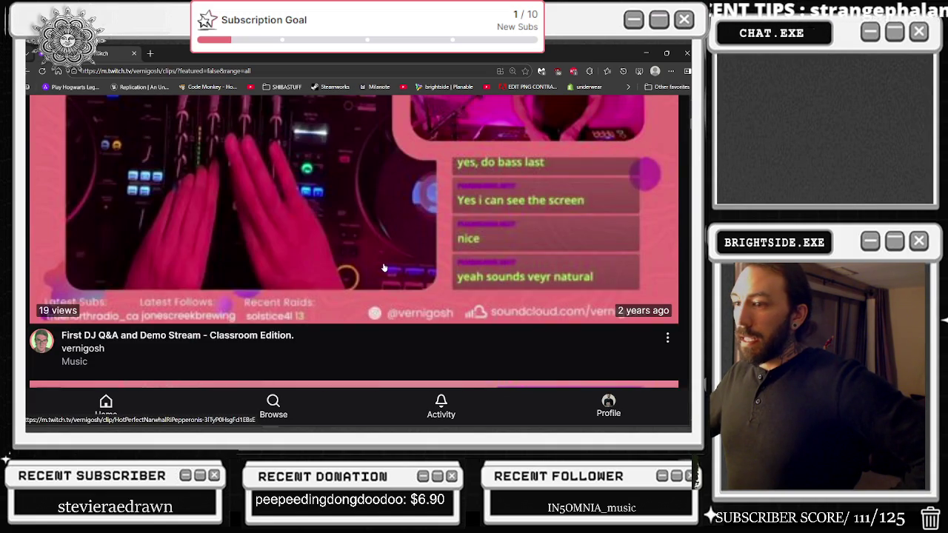
scroll(384, 268, down, 3)
scroll(384, 267, down, 3)
scroll(396, 292, up, 5)
scroll(397, 293, up, 5)
Return to the channel home, open the DJ's Instagram link, and switch back to Unreal Editor.
click(43, 182)
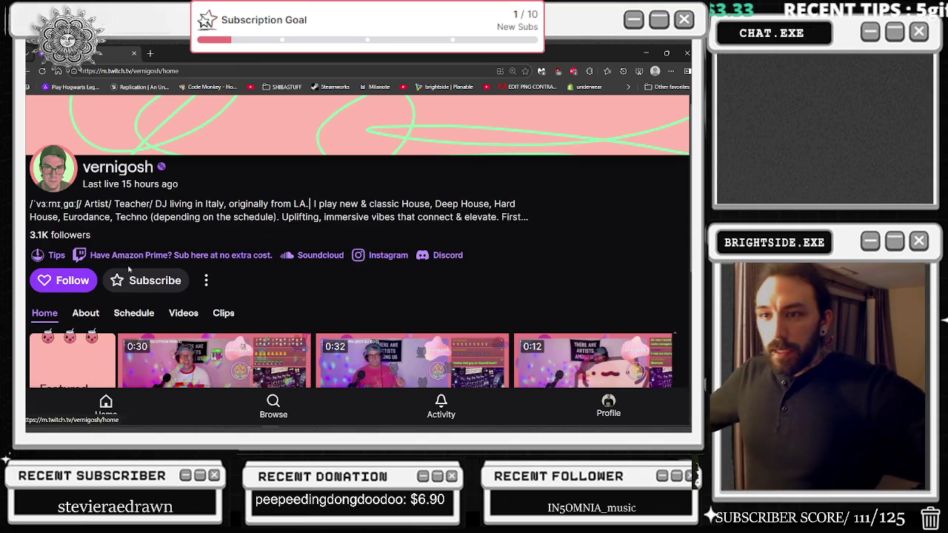
click(382, 255)
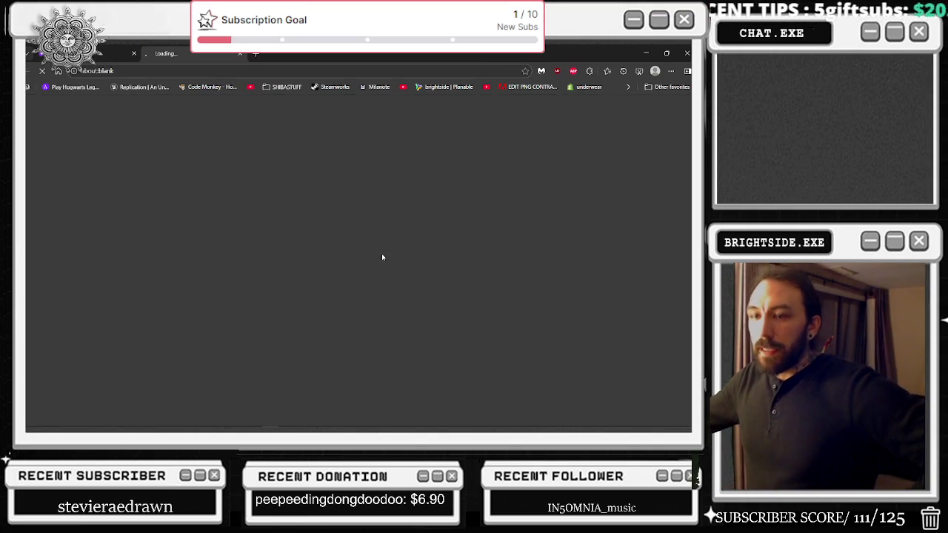
key(alt+Tab)
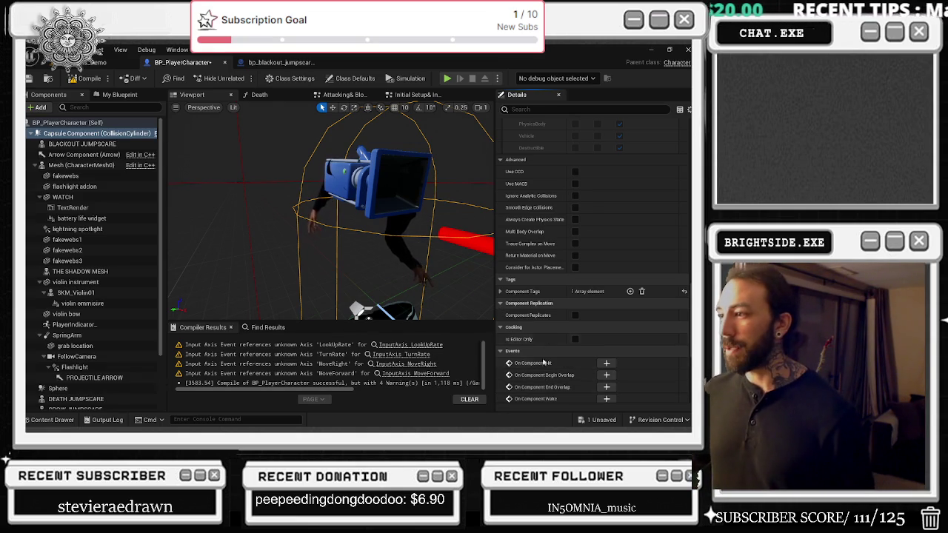
Enter 20 for the capsule's Linear and Angular Damping, then compile and save BP_PlayerCharacter.
scroll(572, 345, up, 2)
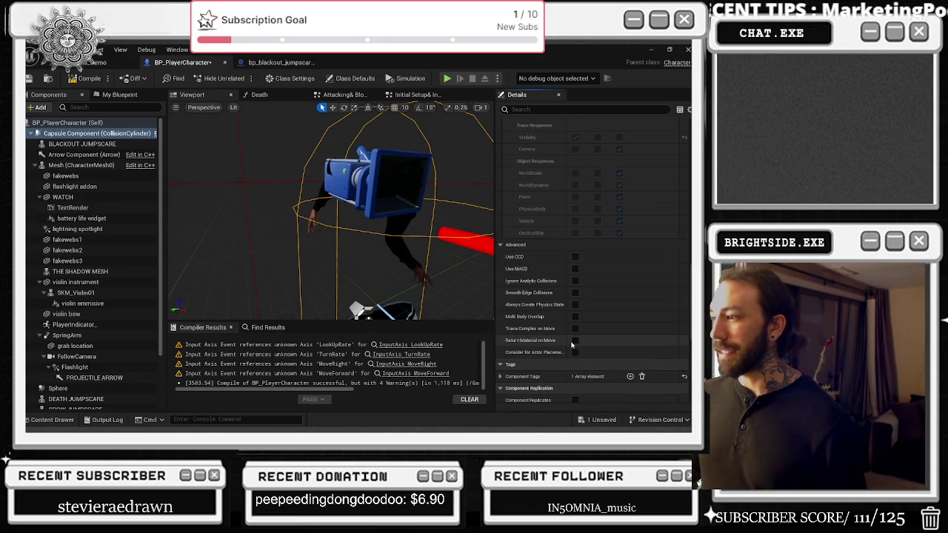
scroll(590, 351, up, 6)
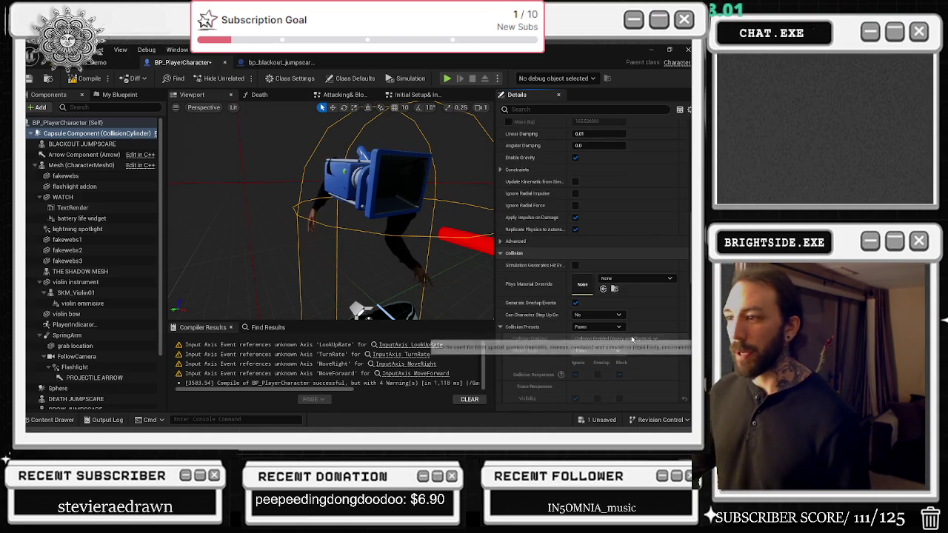
scroll(644, 226, up, 2)
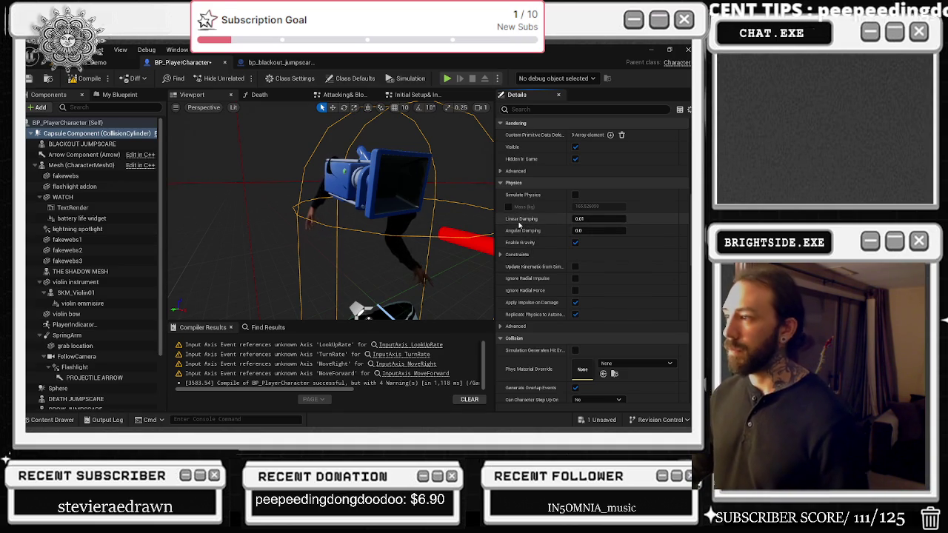
scroll(578, 252, up, 4)
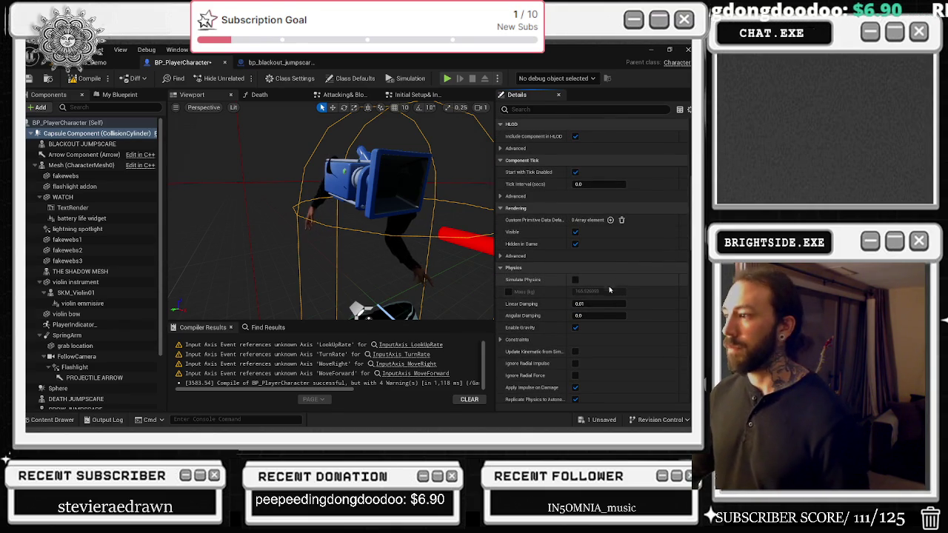
click(609, 303)
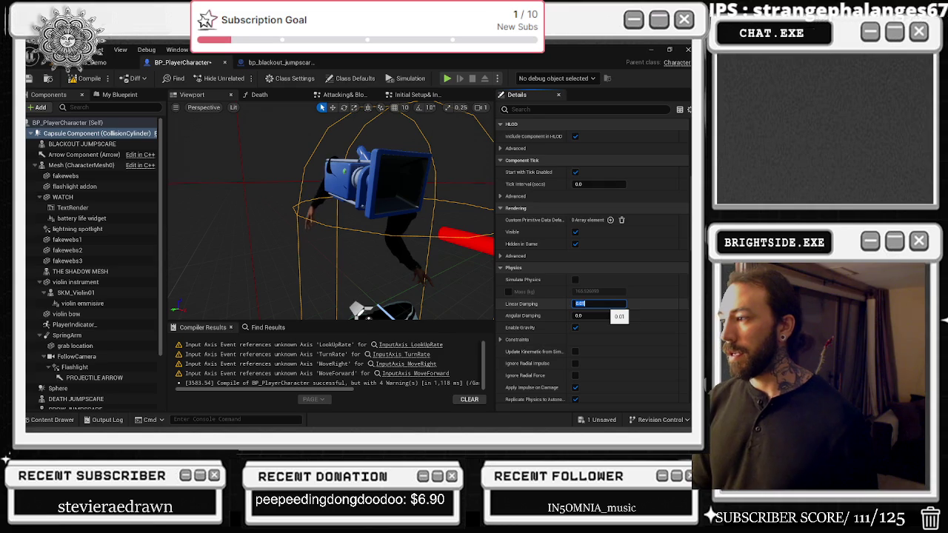
key(Tab)
text(20)
key(Return)
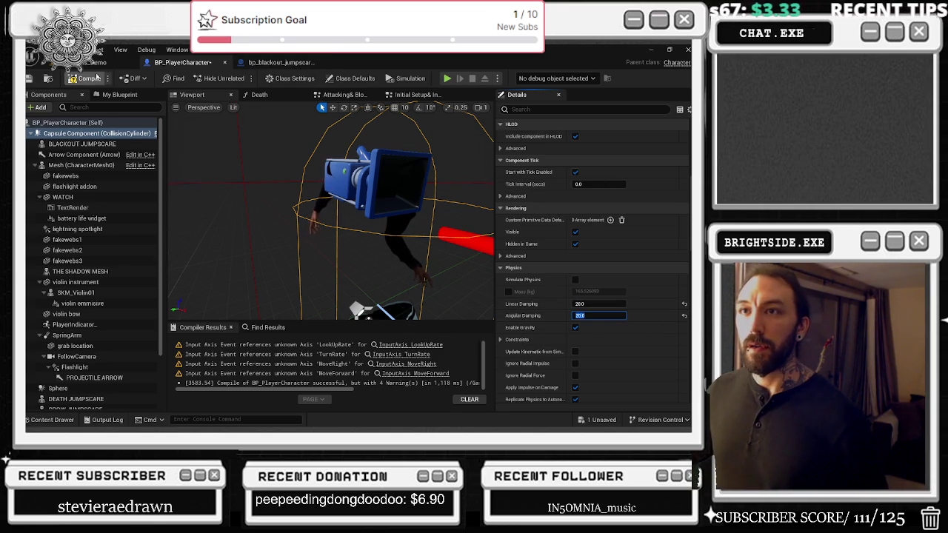
click(28, 78)
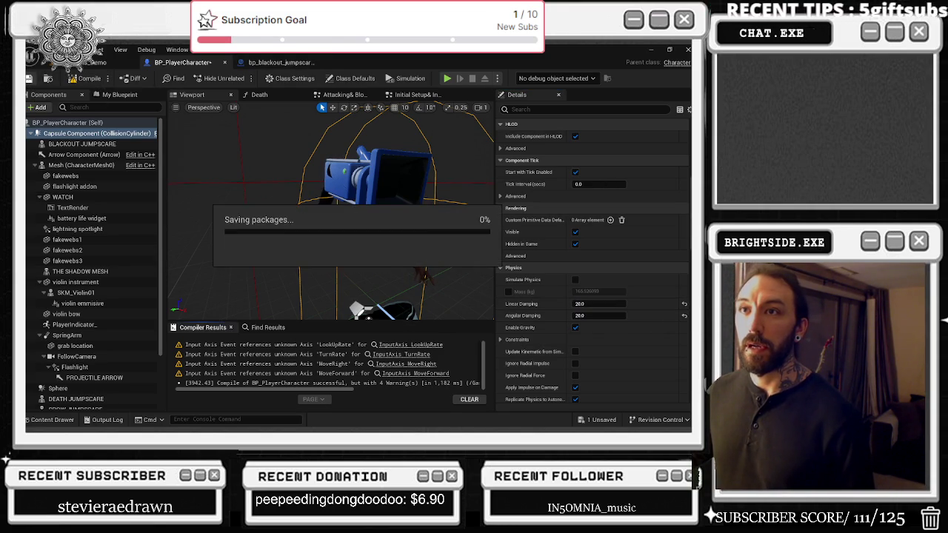
click(107, 62)
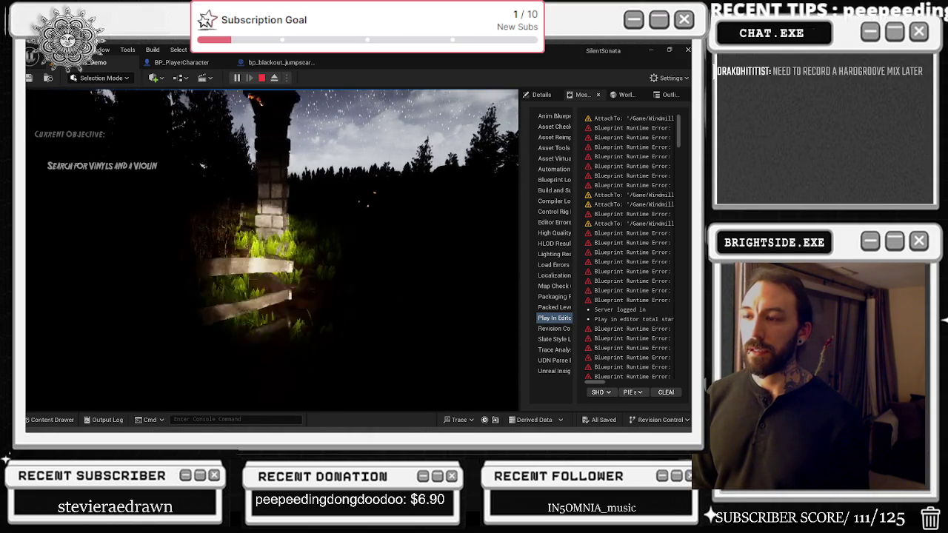
Walk the player through the forest level, stop the play-test, and return to BP_PlayerCharacter.
key(w)
key(w)
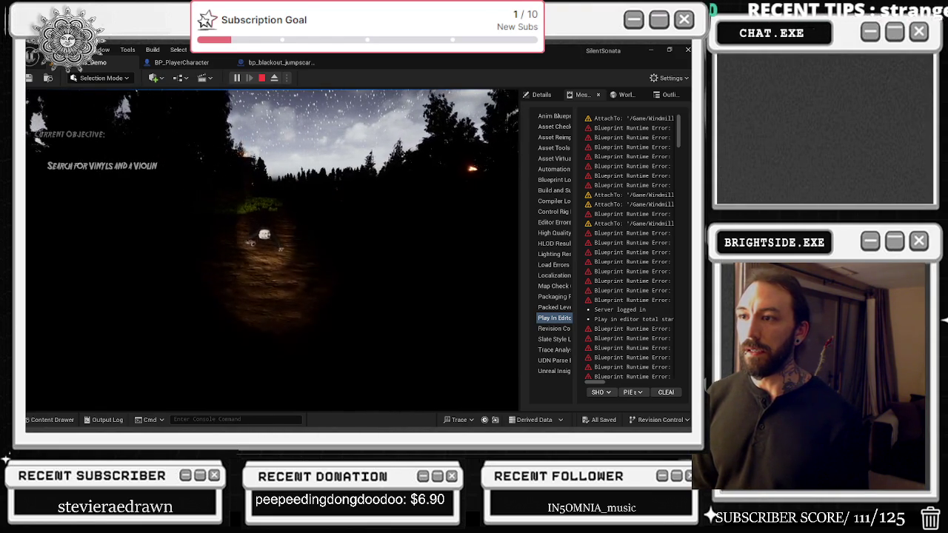
key(w)
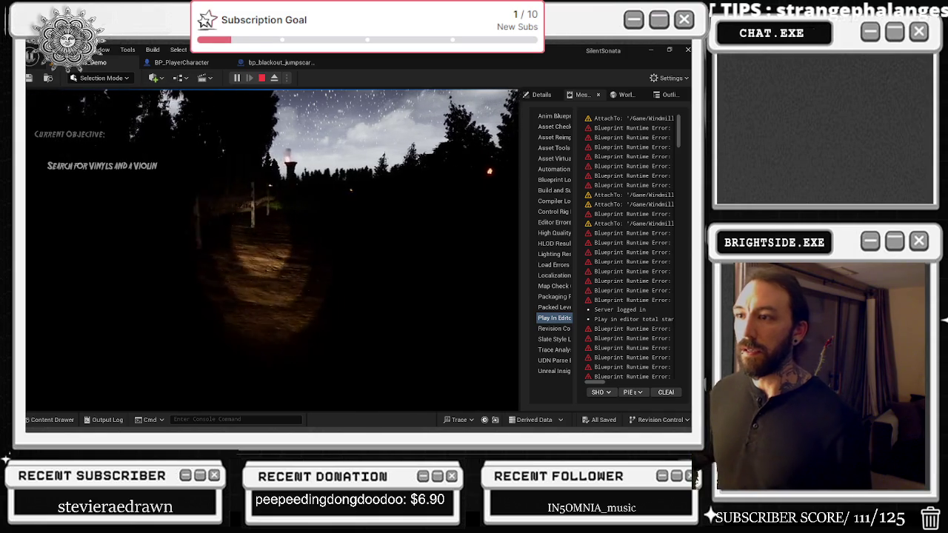
key(w)
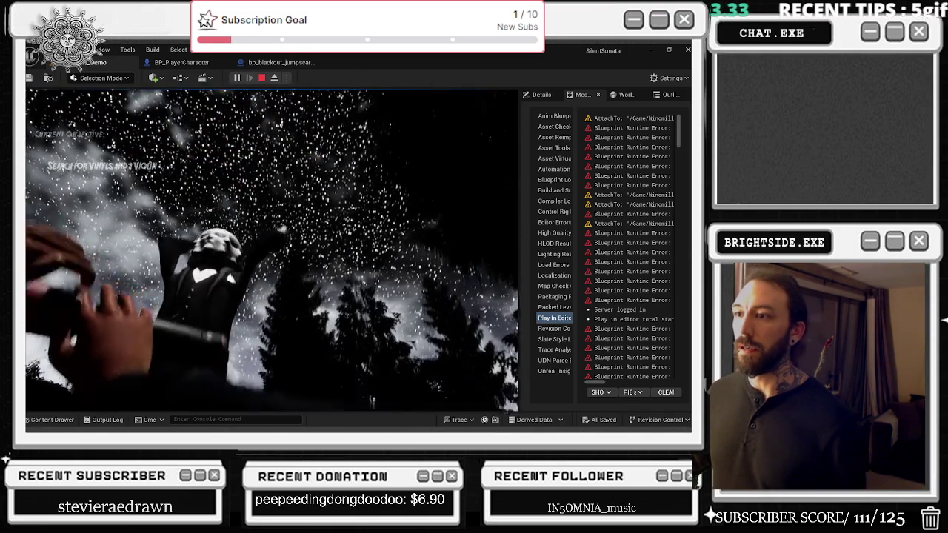
key(Escape)
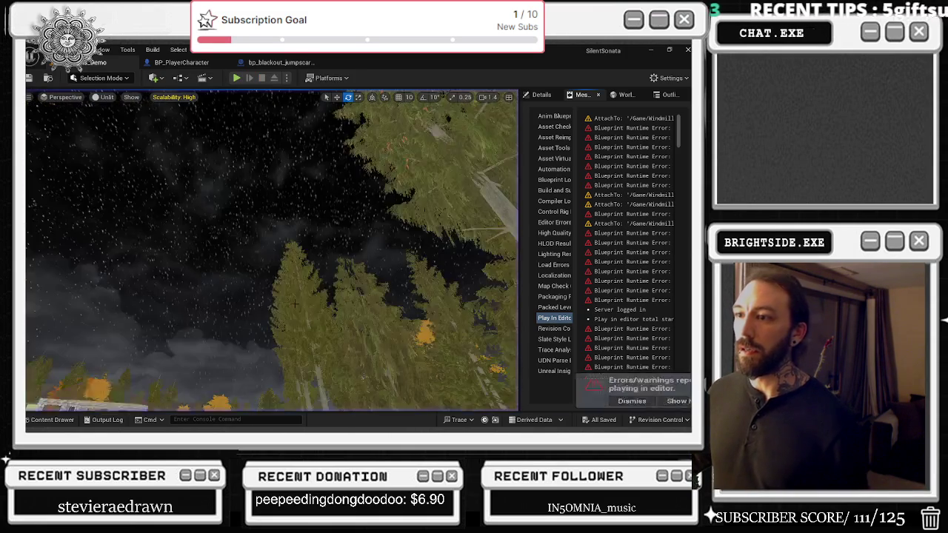
drag(272, 222, 289, 297)
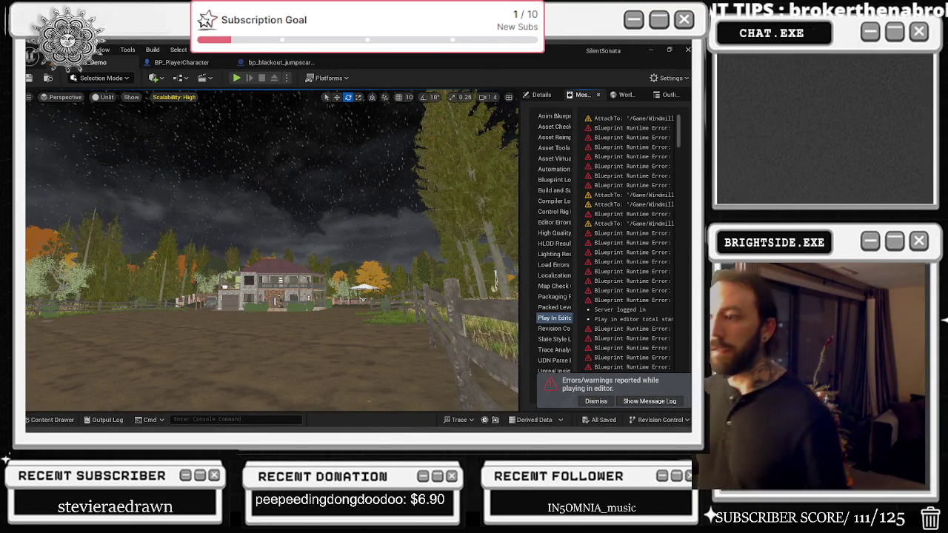
click(182, 63)
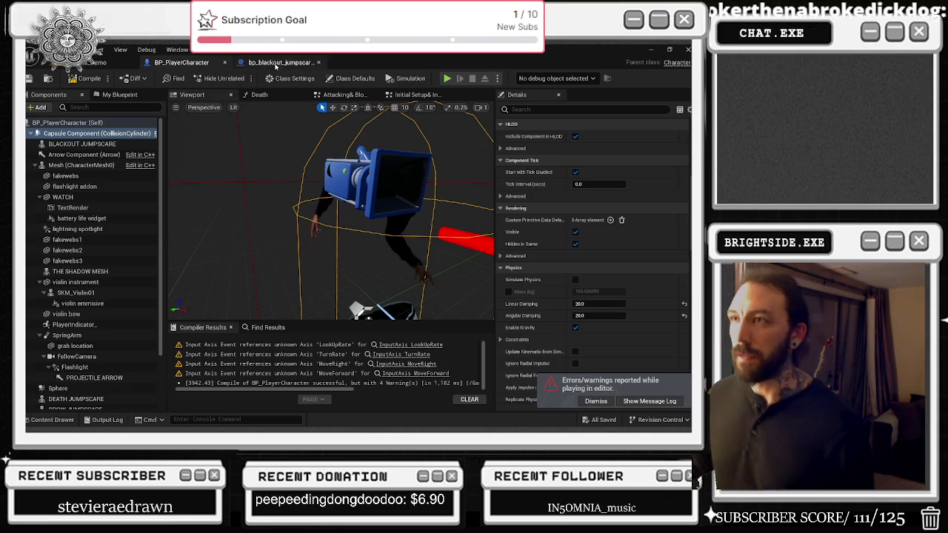
Pan and zoom around the bp_blackout_jumpscare Event Graph, then bring the YouTube browser forward.
click(280, 62)
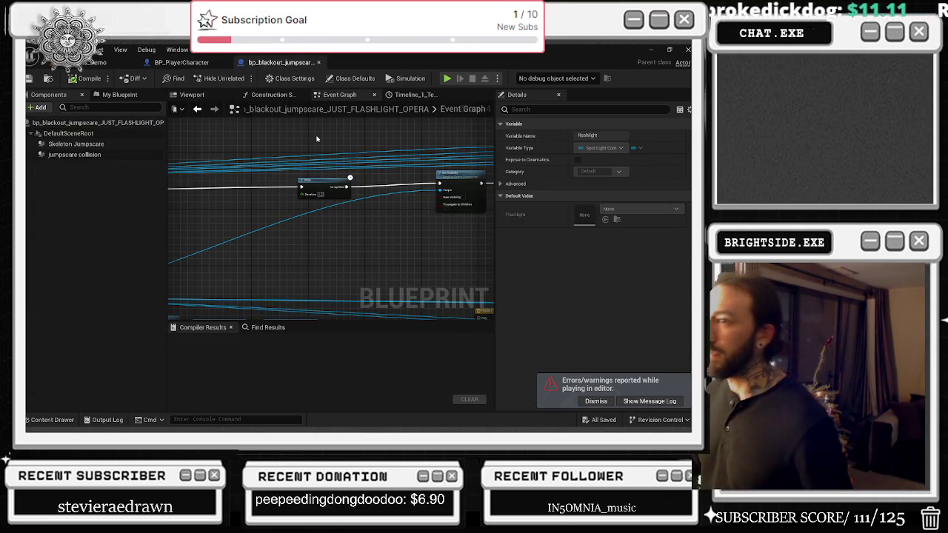
drag(316, 139, 218, 143)
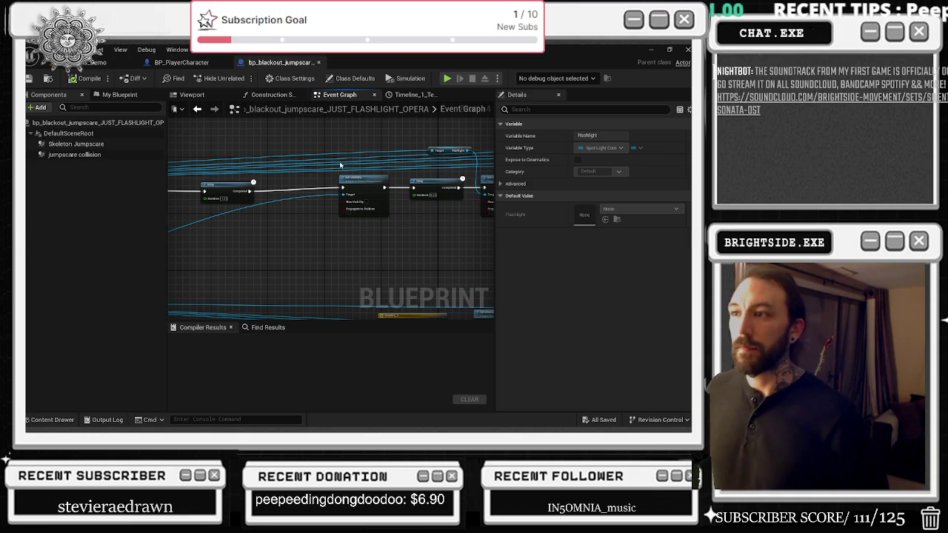
click(330, 196)
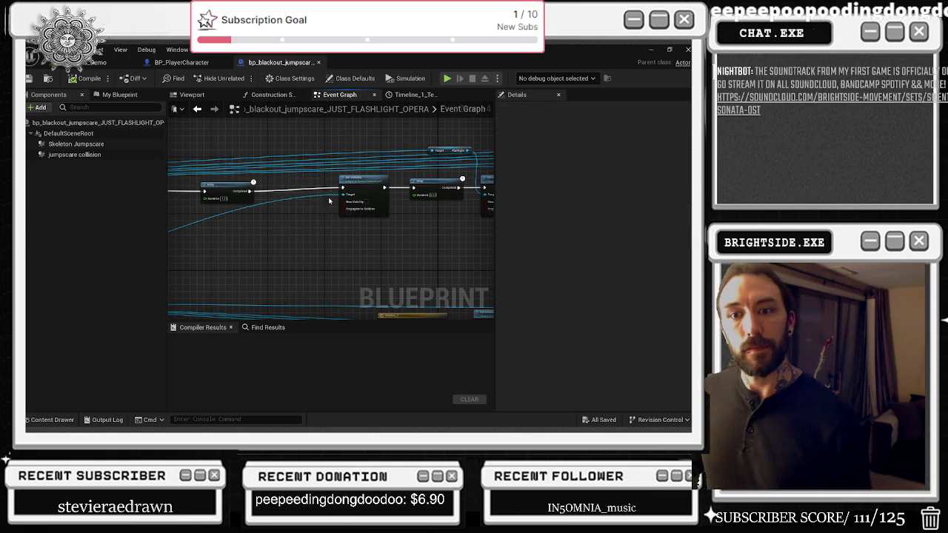
scroll(330, 256, down, 5)
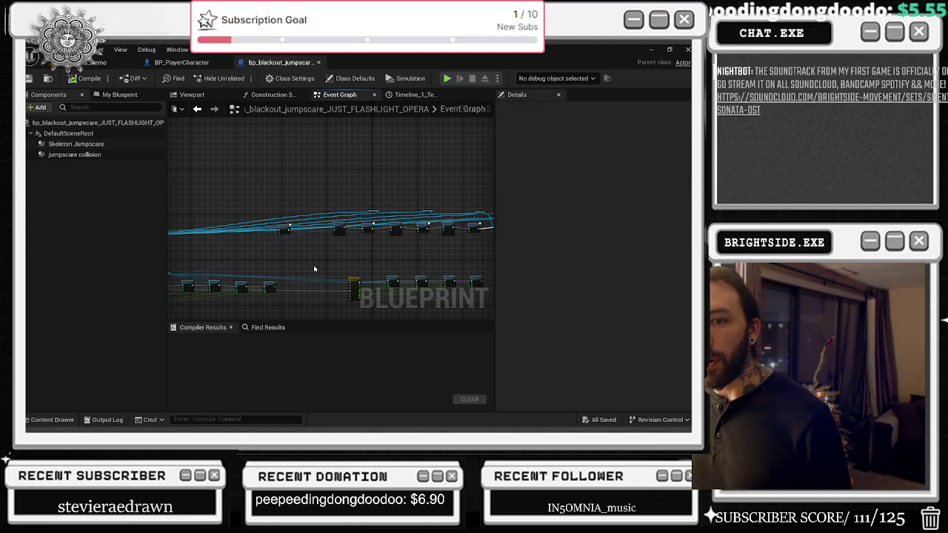
scroll(331, 253, up, 3)
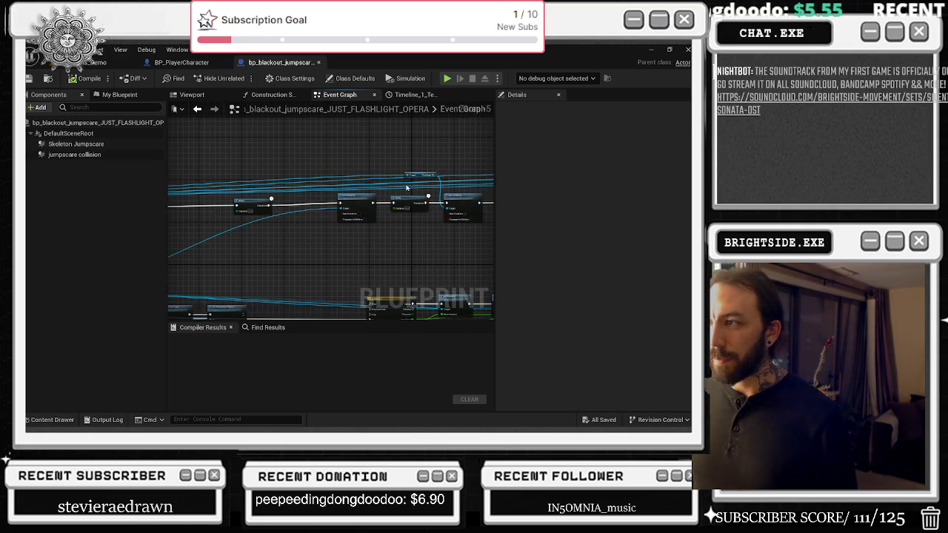
key(alt+Tab)
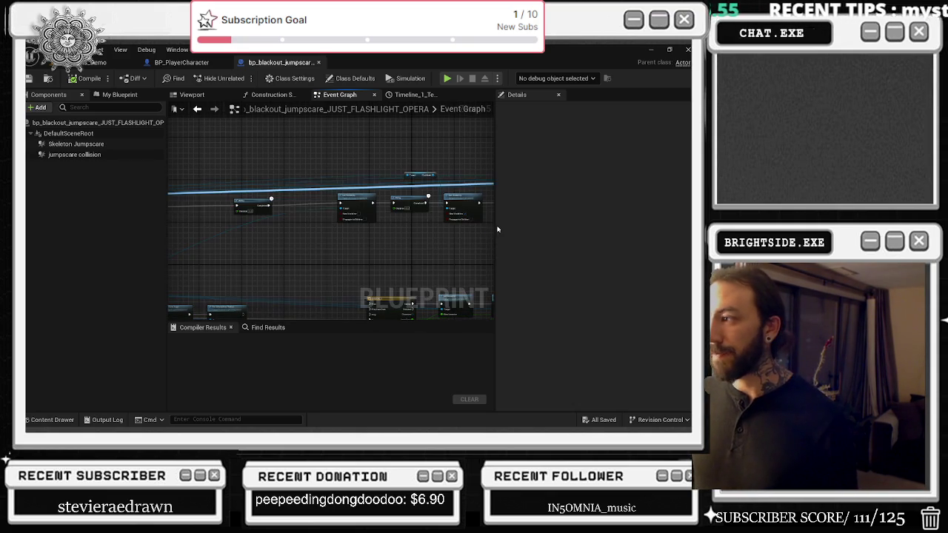
key(alt+Tab)
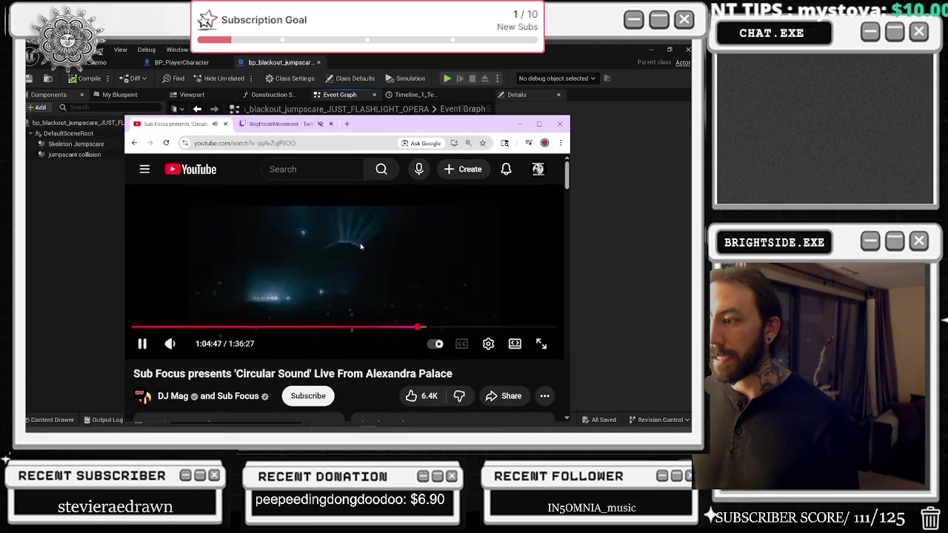
Open YouTube in a new tab, search for 'csx', and maximize the browser.
middle_click(195, 172)
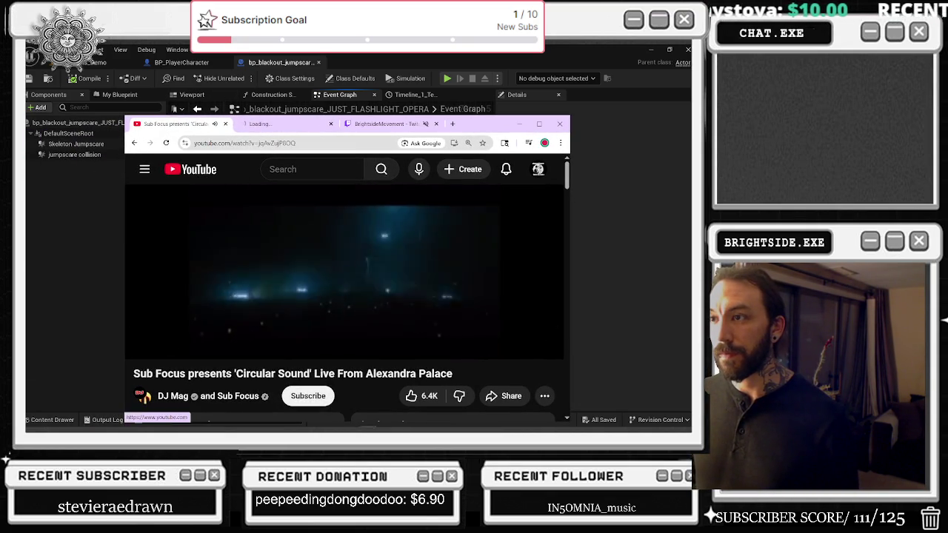
key(ctrl+Tab)
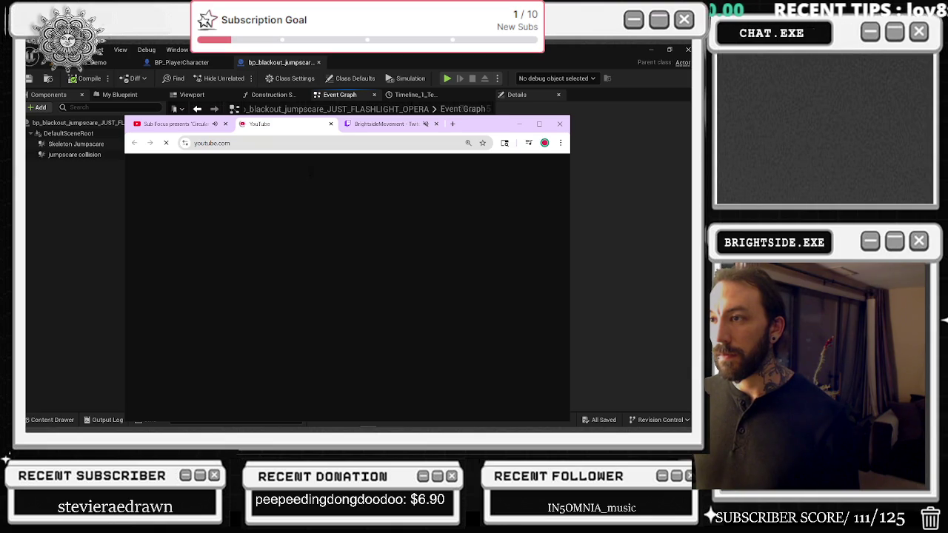
click(310, 176)
text(xs)
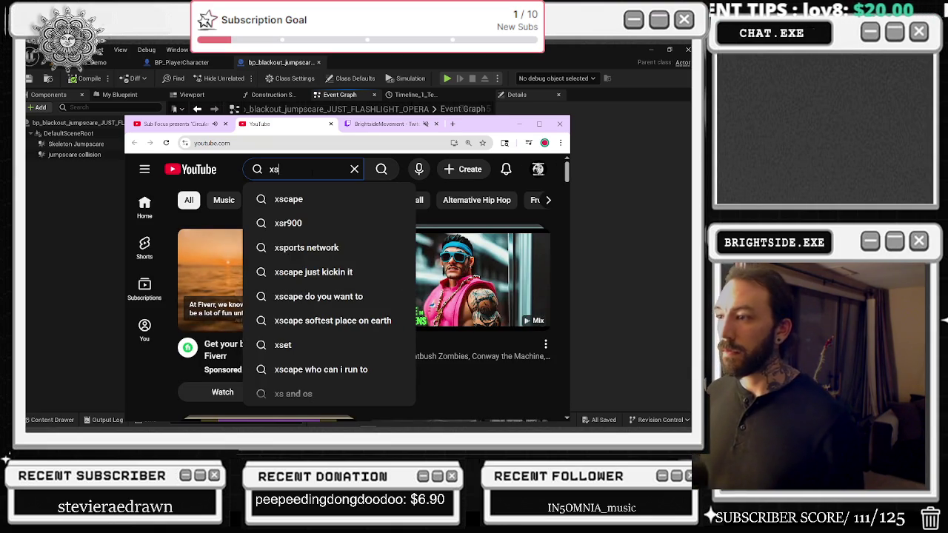
key(BackSpace)
key(BackSpace)
text(csx)
key(Return)
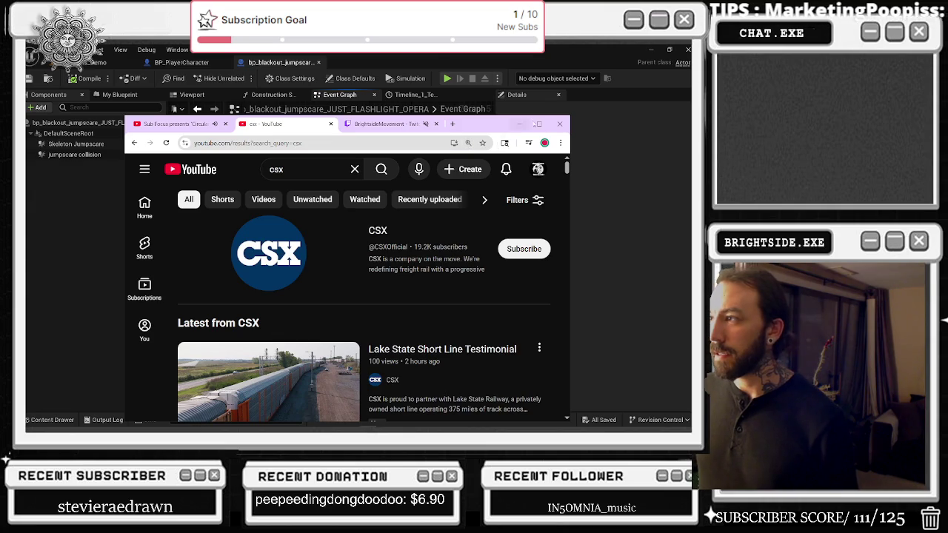
click(539, 123)
Refine the YouTube search to 'csx amapiano'.
click(201, 99)
text(amapo)
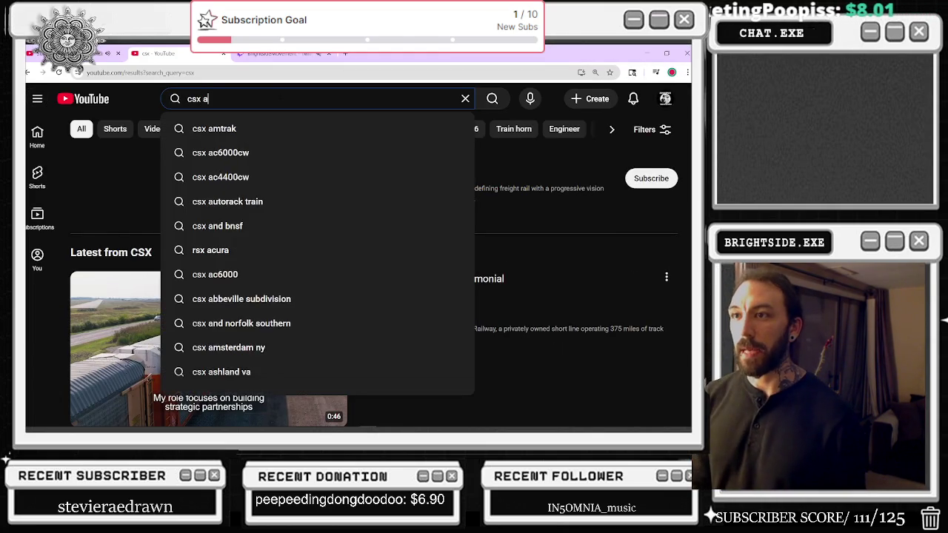
key(BackSpace)
text(iano)
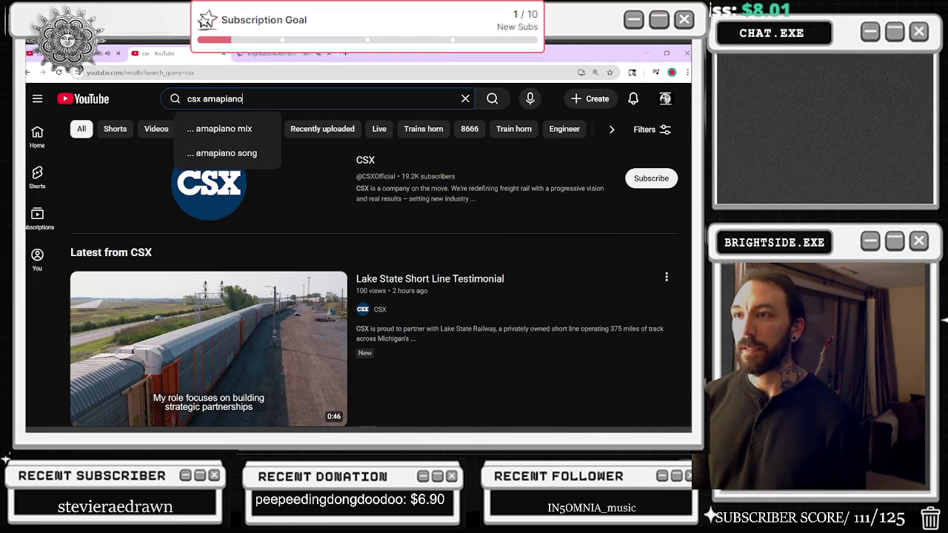
key(Return)
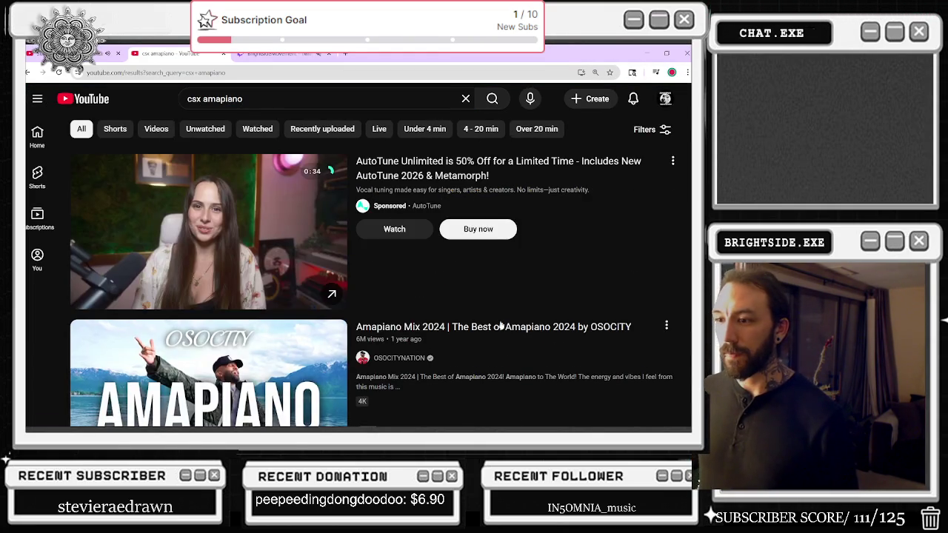
Scroll the results and play 'TxC | Boiler Room SYSTEM: Amapiano London', then return to Unreal.
scroll(502, 317, down, 5)
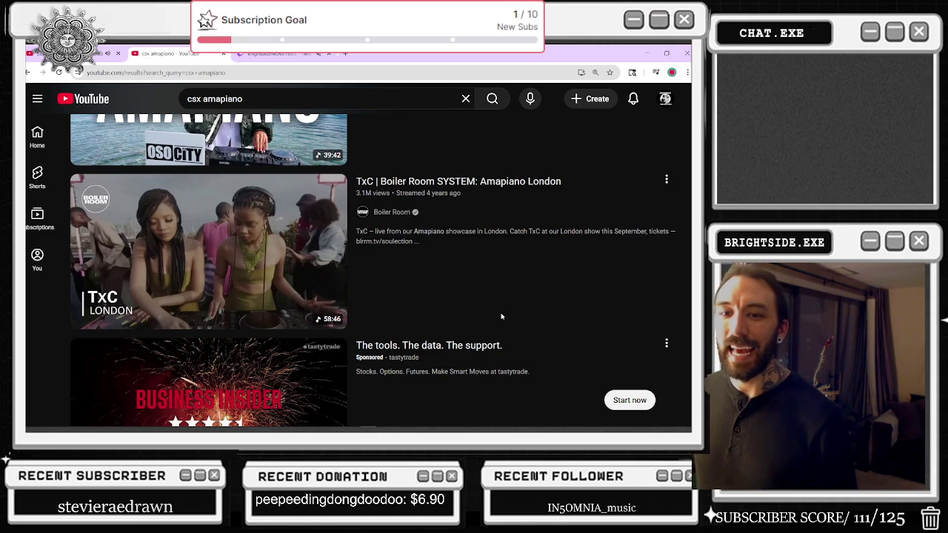
scroll(519, 313, down, 5)
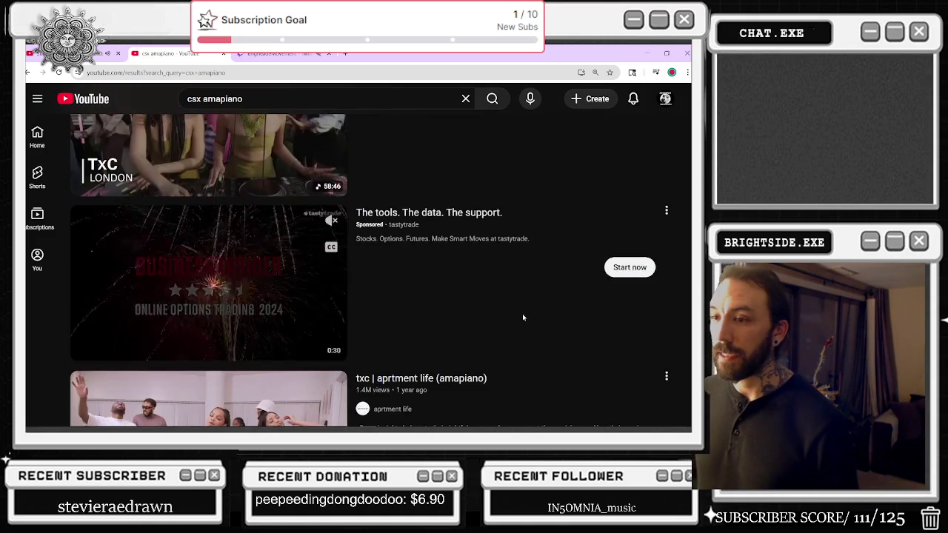
scroll(627, 297, down, 5)
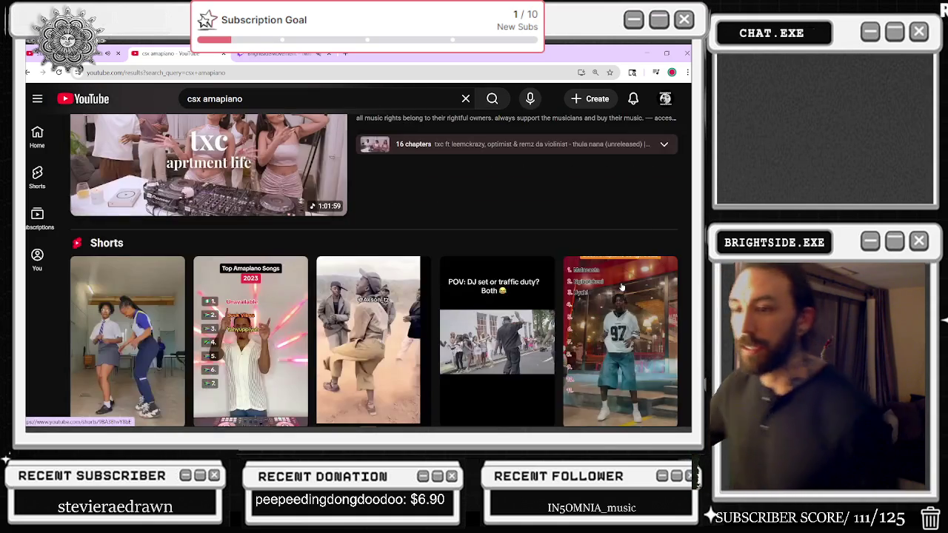
scroll(623, 299, down, 5)
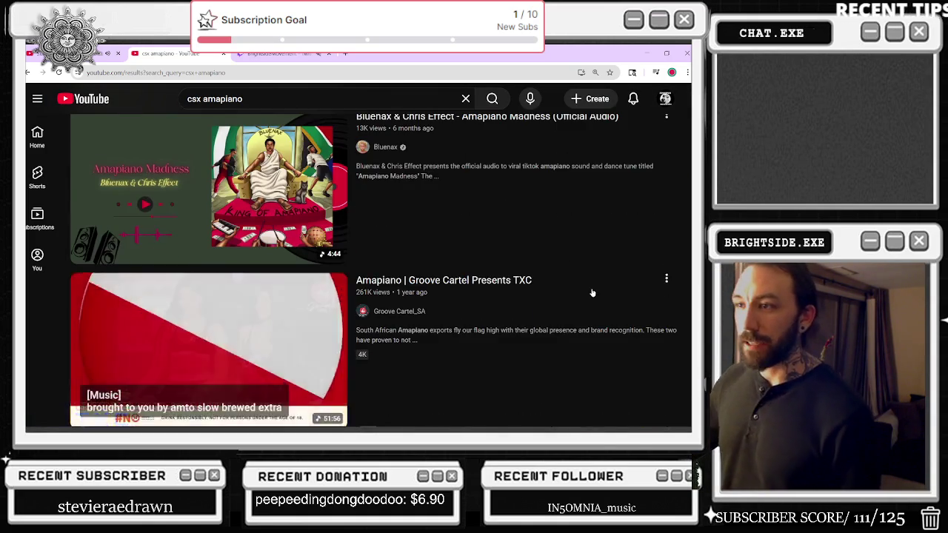
scroll(593, 293, down, 5)
scroll(592, 294, down, 4)
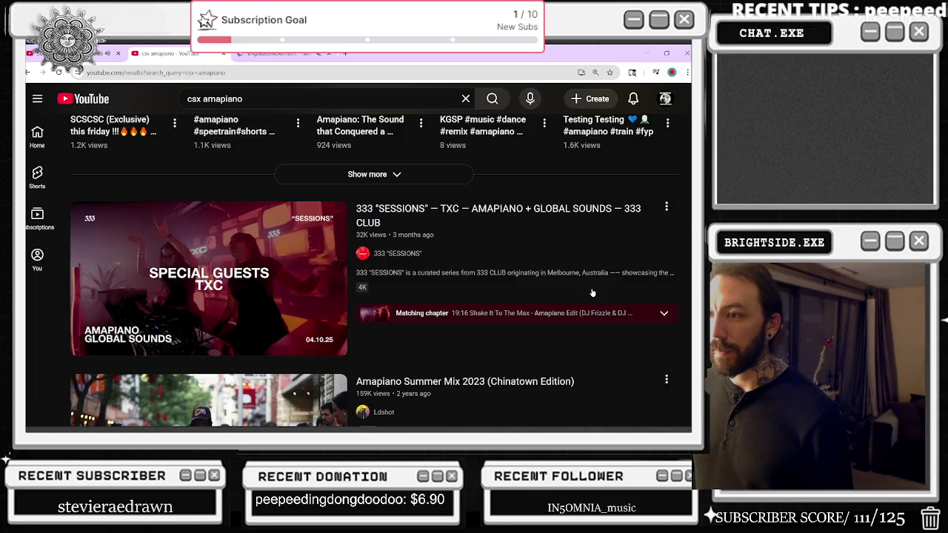
scroll(577, 309, down, 4)
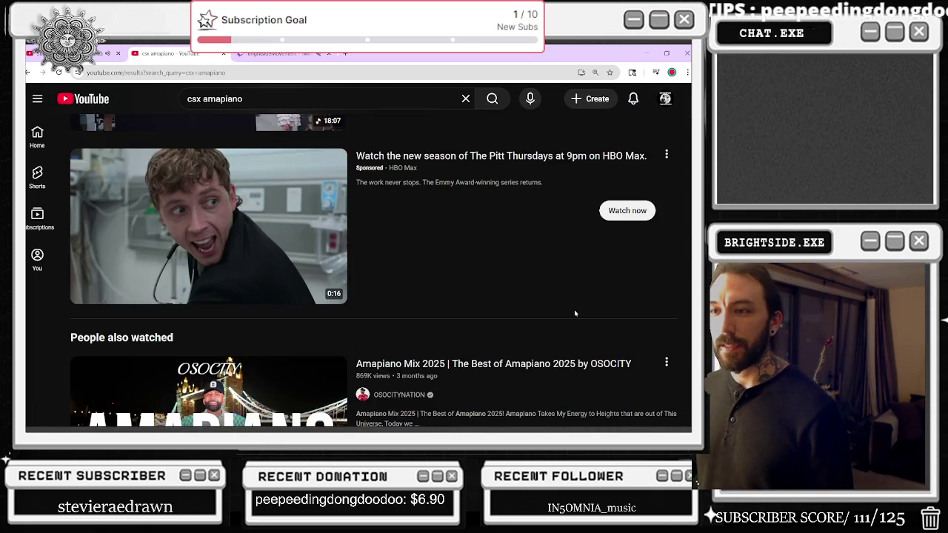
scroll(574, 313, down, 3)
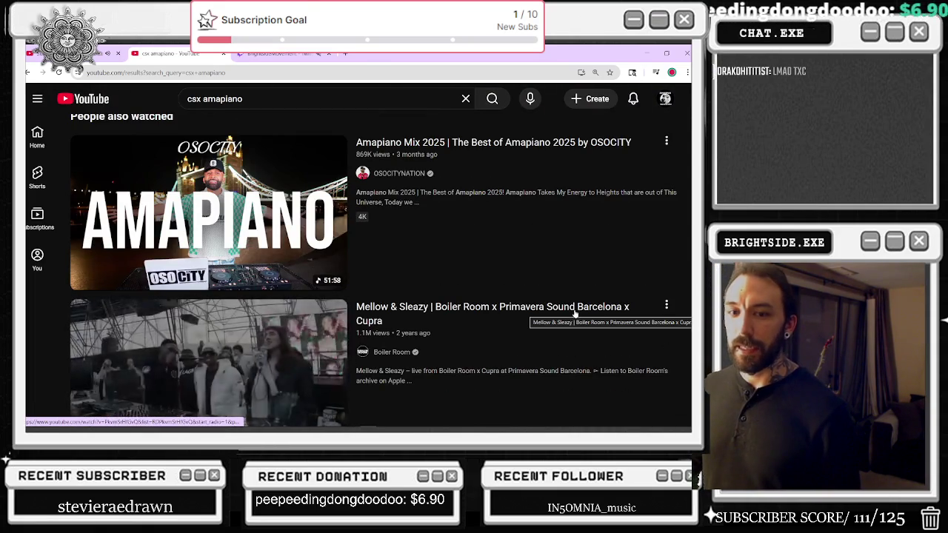
scroll(520, 287, down, 4)
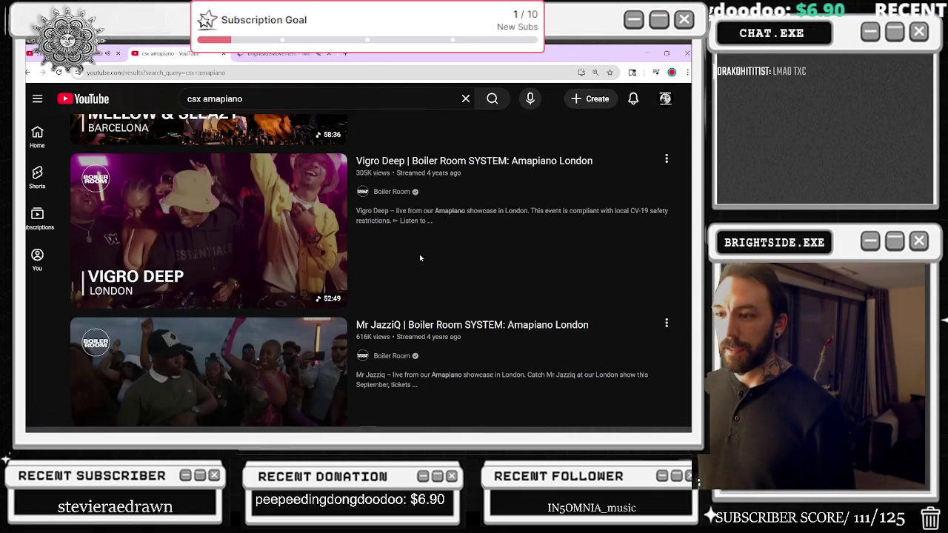
scroll(422, 258, down, 6)
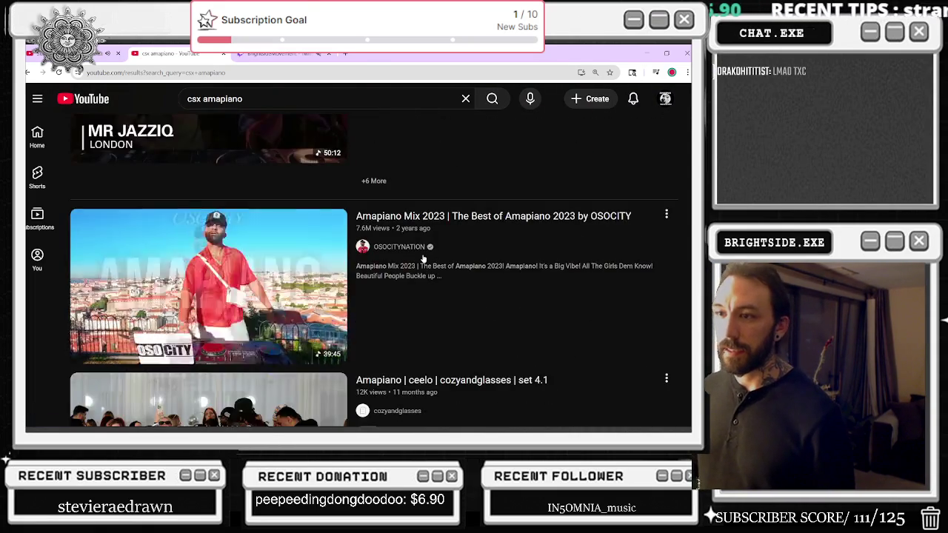
scroll(423, 257, down, 5)
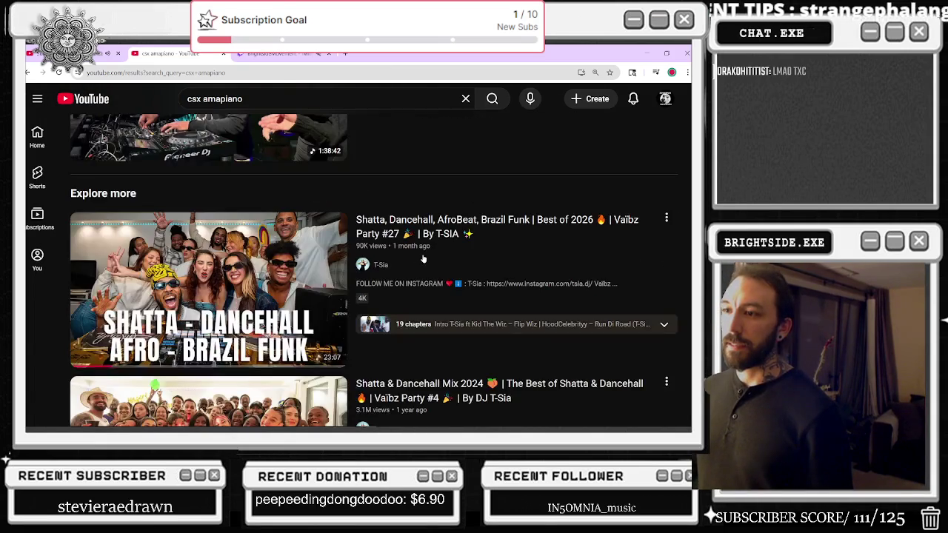
scroll(610, 232, down, 2)
scroll(628, 226, down, 2)
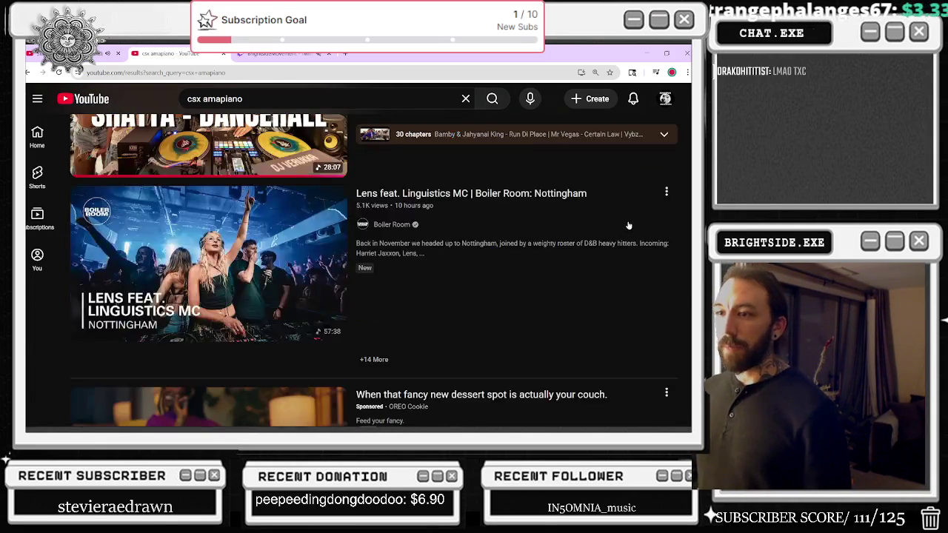
scroll(646, 311, up, 15)
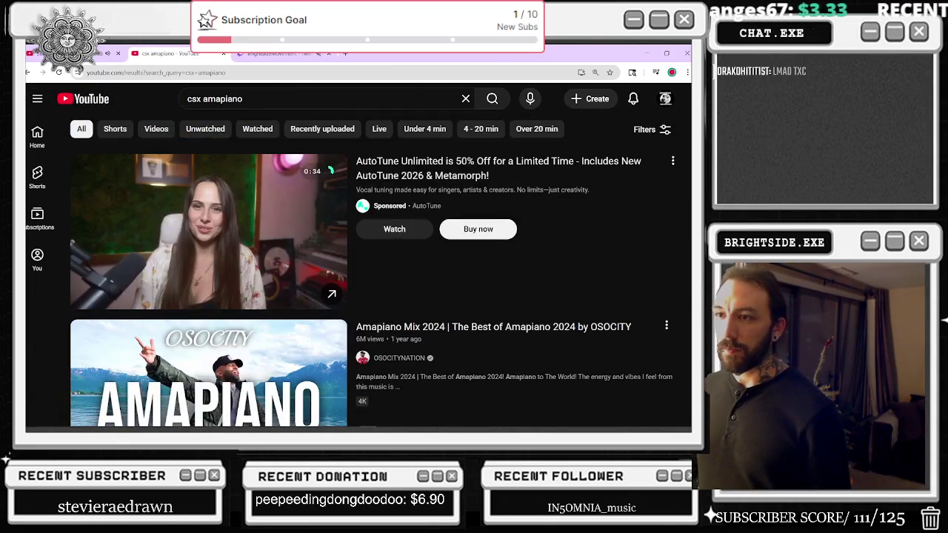
scroll(543, 130, down, 2)
scroll(333, 282, down, 1)
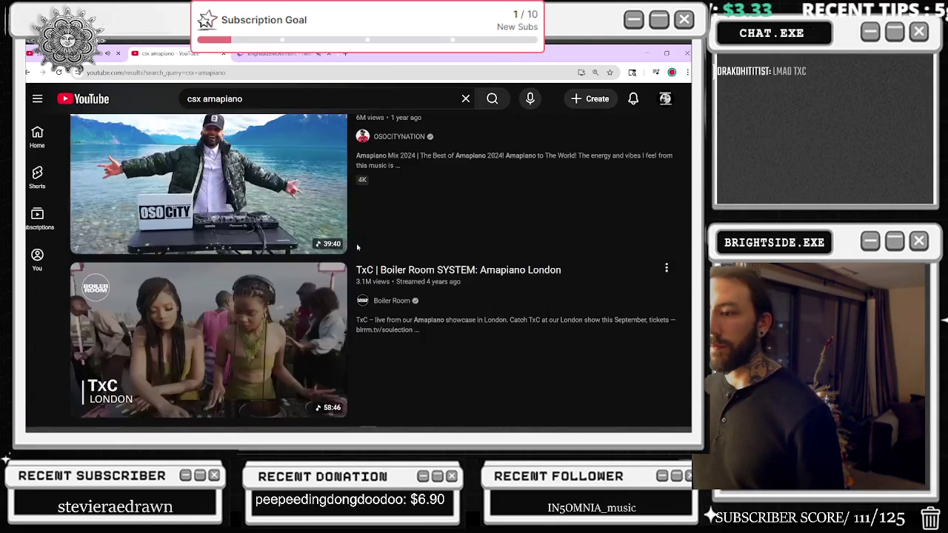
click(295, 342)
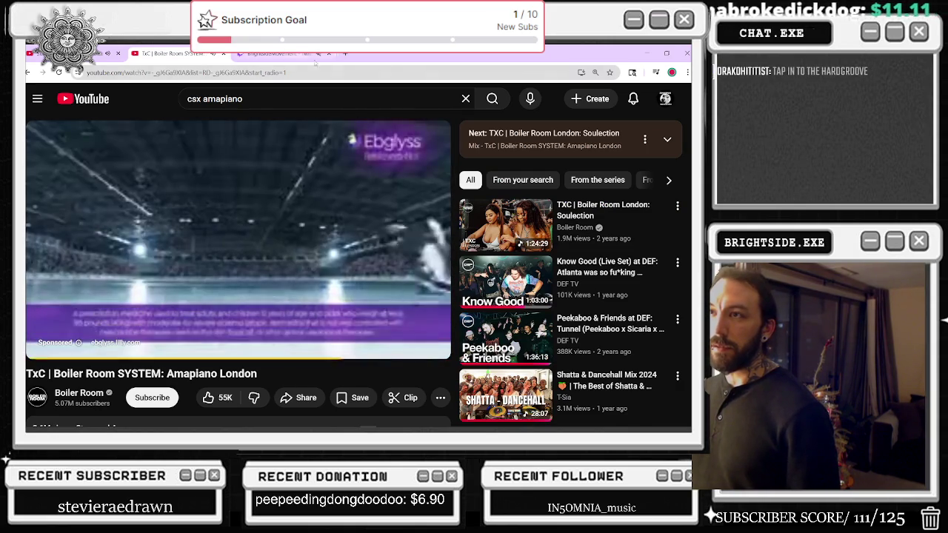
key(alt+Tab)
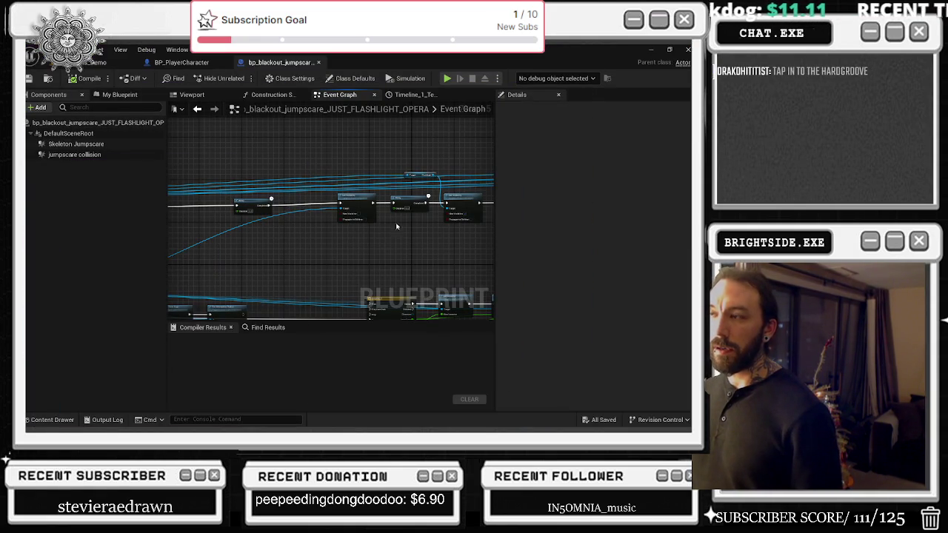
Inspect the Set Attenuation Radius node and pan the flashlight graph, then switch to BP_PlayerCharacter.
scroll(272, 259, up, 5)
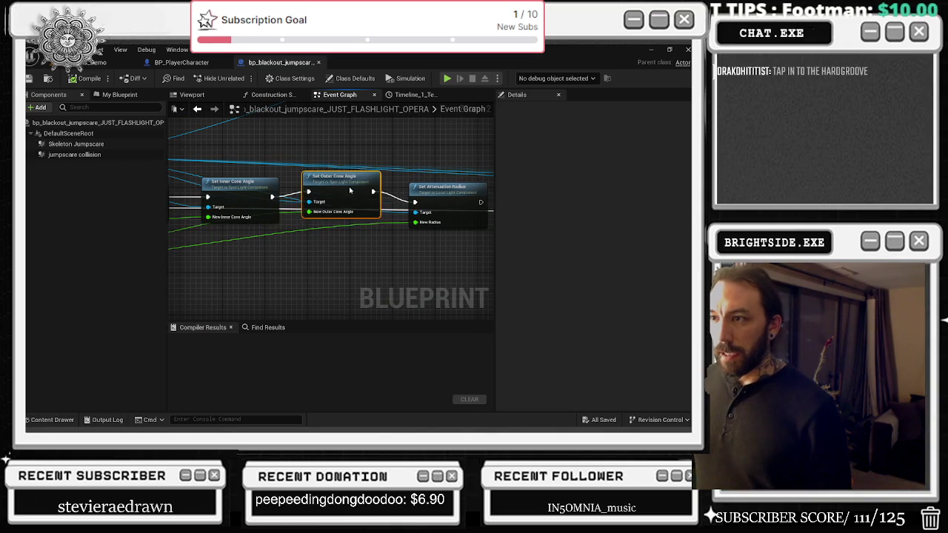
click(437, 195)
scroll(437, 195, down, 3)
scroll(372, 190, up, 2)
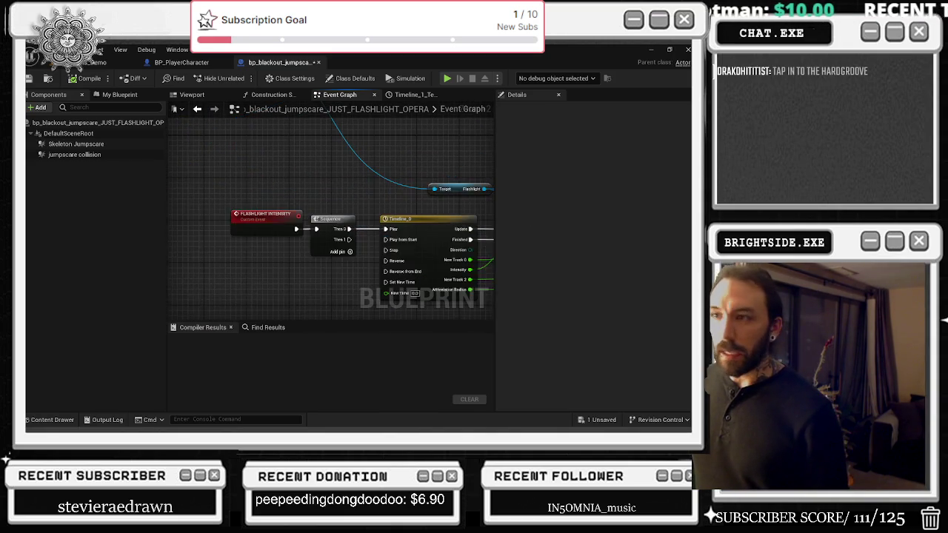
drag(372, 190, 262, 192)
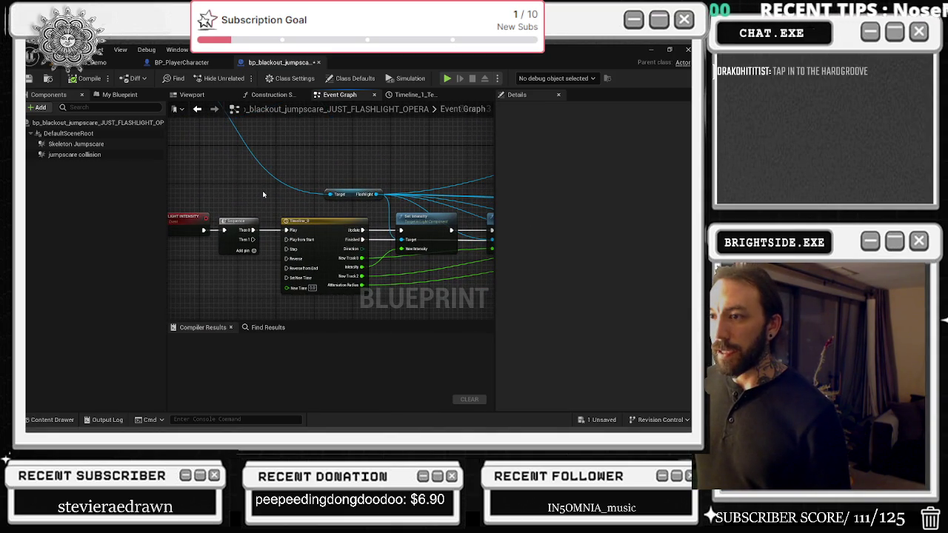
scroll(297, 194, down, 4)
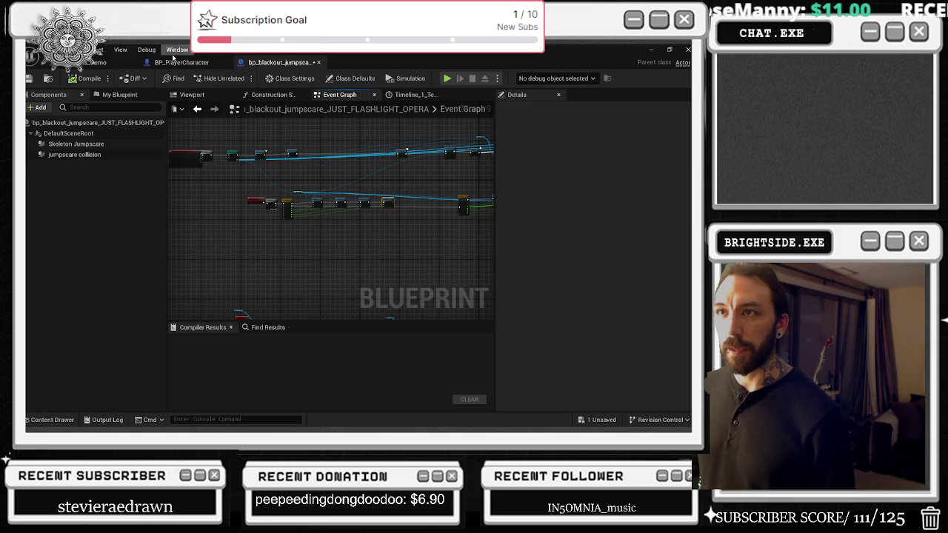
click(182, 62)
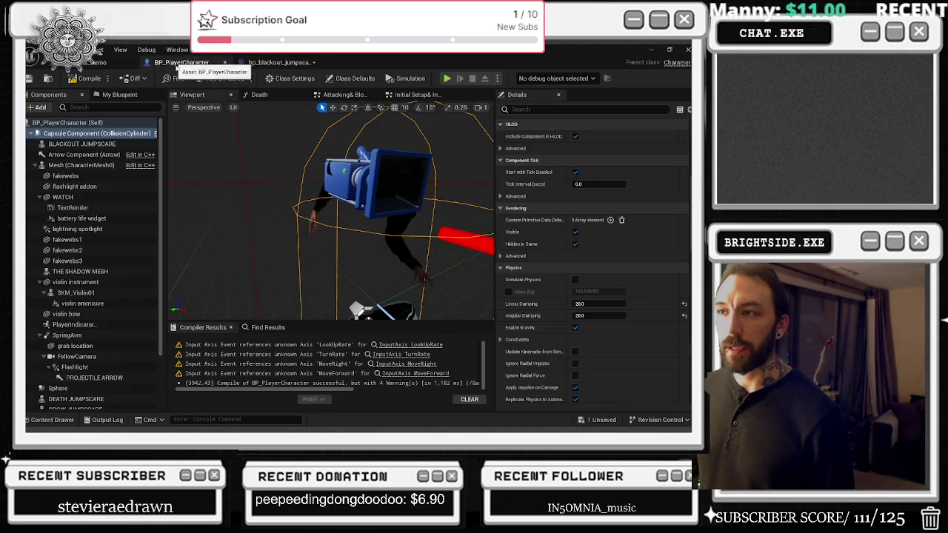
Reset the capsule's Linear Damping to 0.01 and Angular Damping to 0.0.
click(685, 316)
click(684, 304)
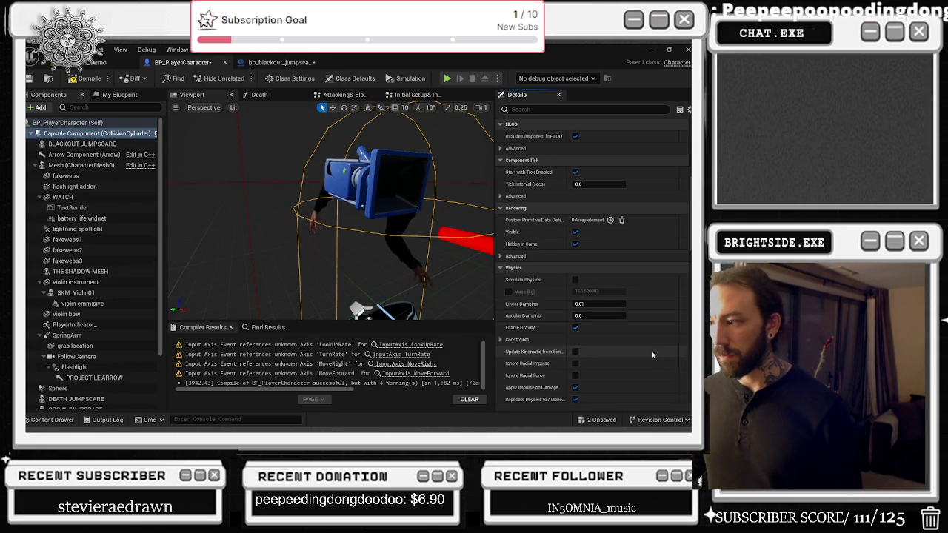
scroll(652, 360, up, 1)
scroll(577, 375, up, 1)
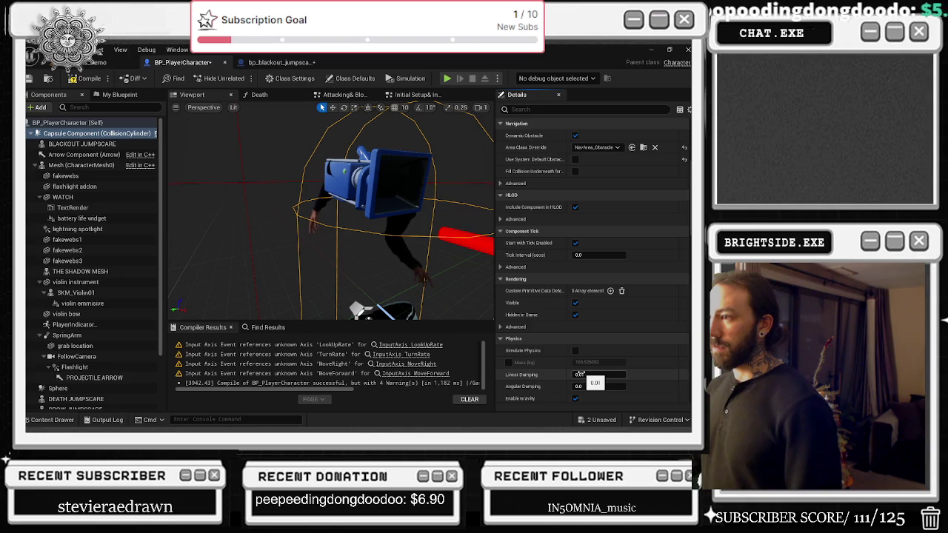
scroll(579, 370, up, 3)
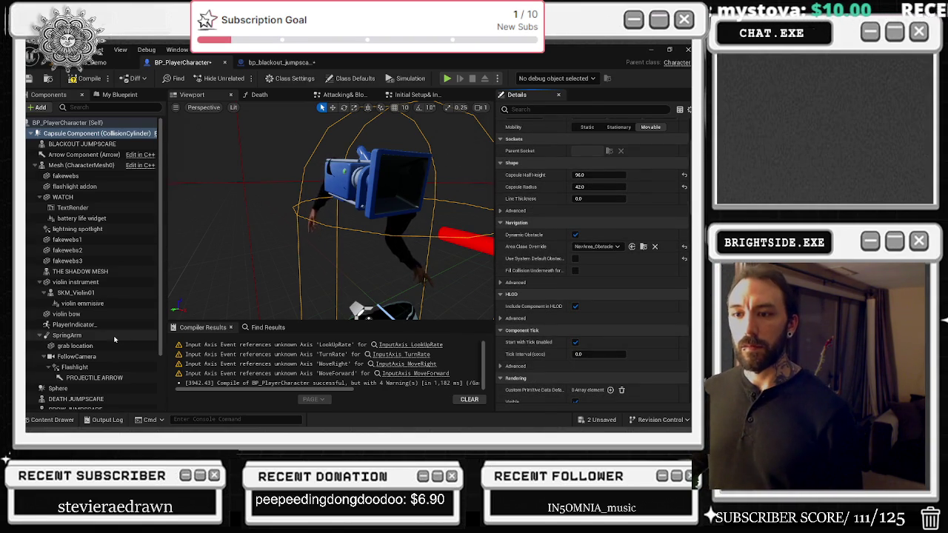
Look at the SpringArm component's settings, then select the character Mesh component.
click(74, 335)
scroll(622, 223, up, 3)
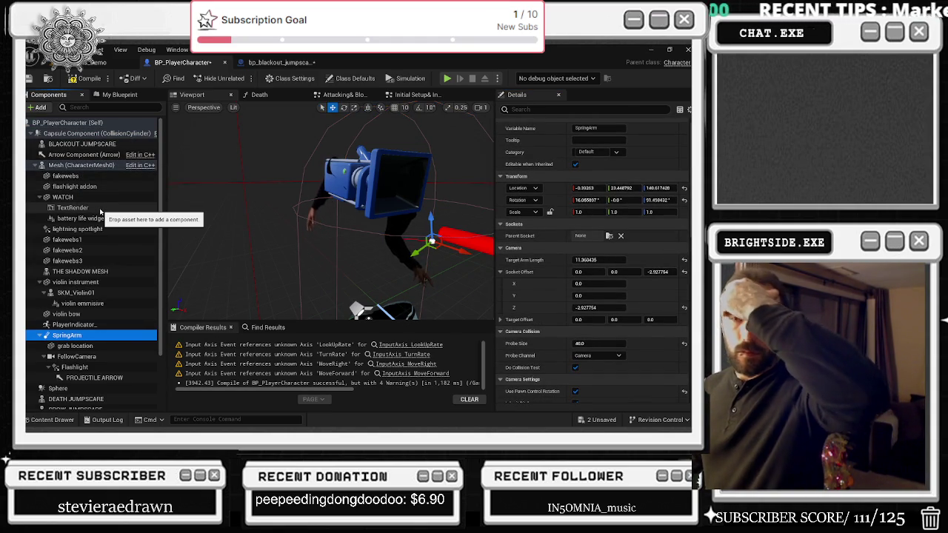
click(81, 165)
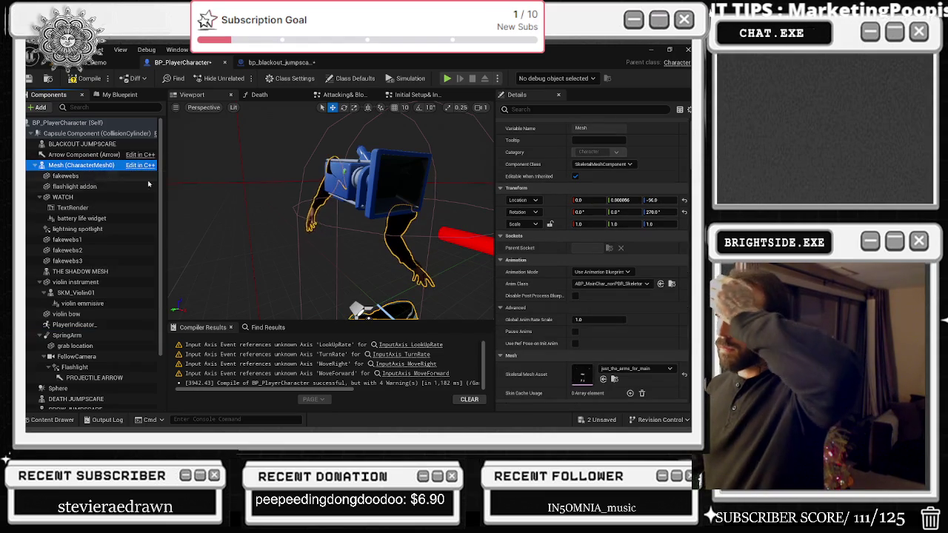
Turn off Allow Cloth Actors in the mesh's Clothing settings.
scroll(627, 271, down, 5)
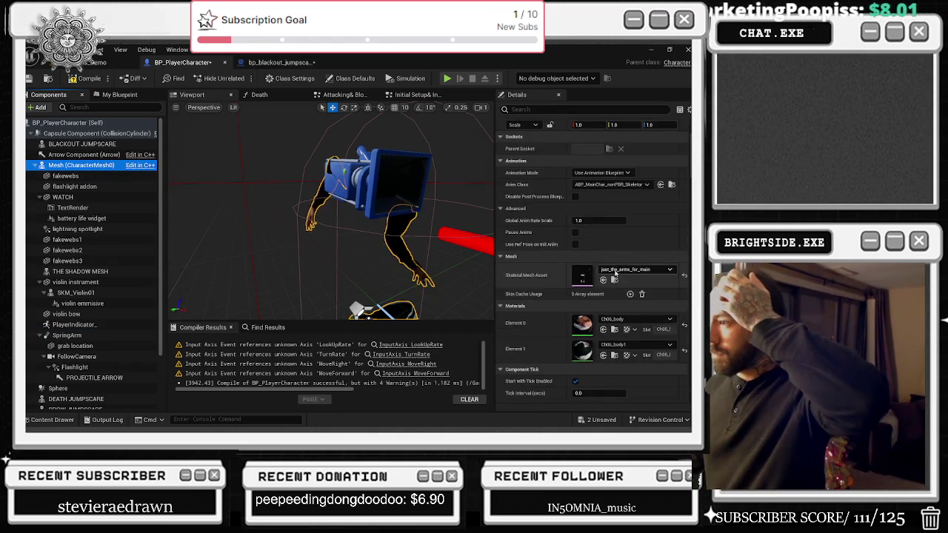
scroll(593, 296, down, 2)
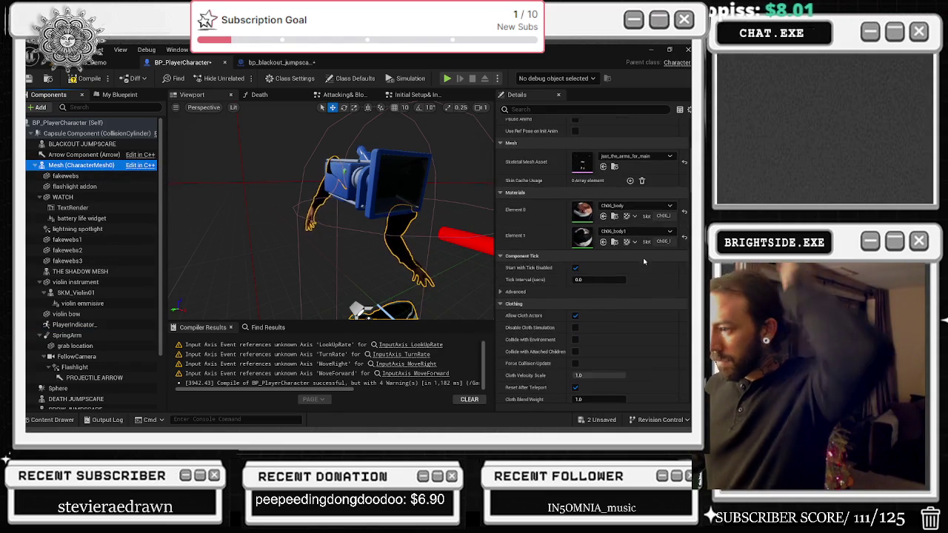
click(575, 315)
Scroll through the mesh's details and collapse the Collision Presets section.
scroll(604, 317, down, 2)
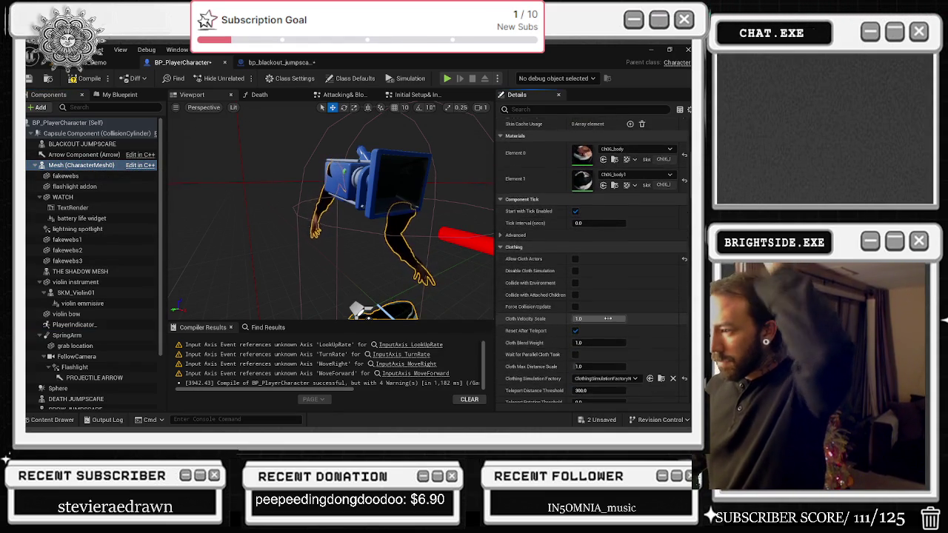
scroll(642, 315, down, 4)
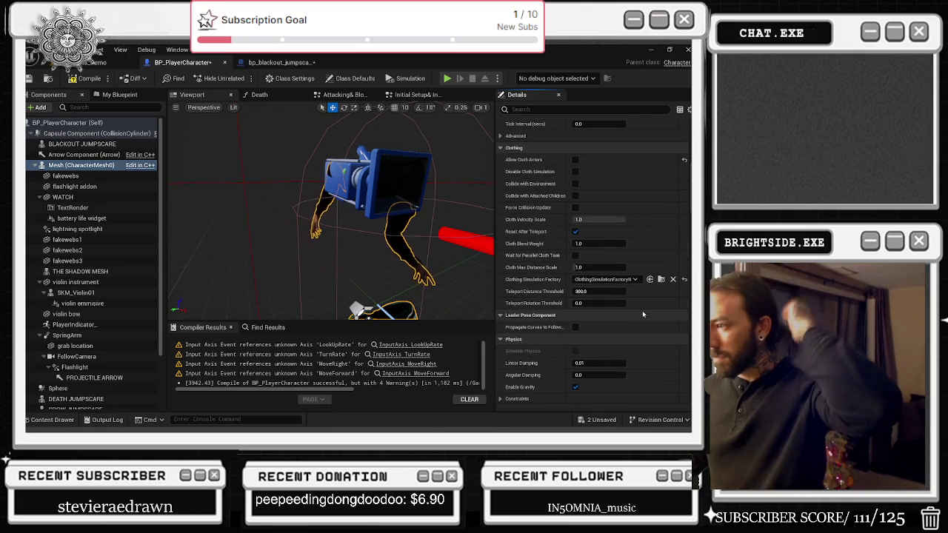
scroll(646, 323, down, 2)
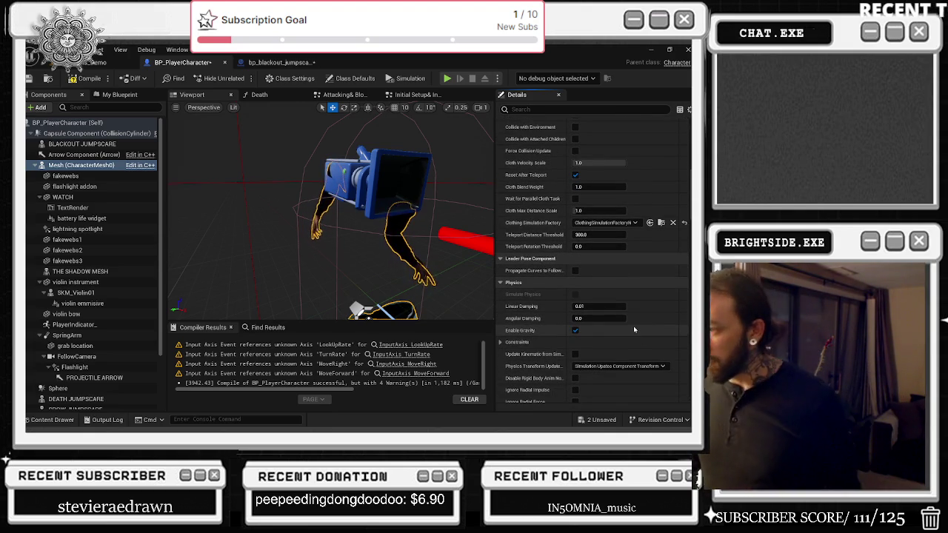
scroll(635, 326, down, 1)
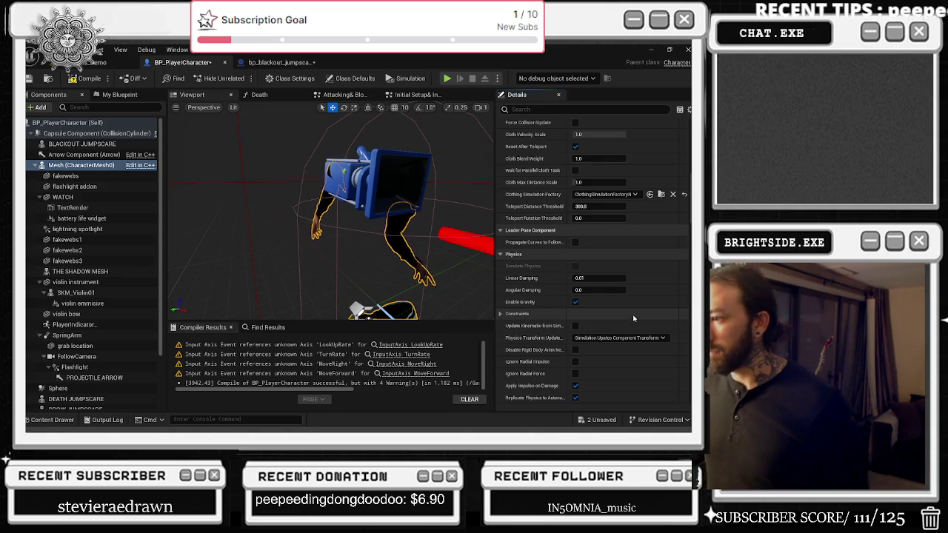
scroll(634, 316, down, 1)
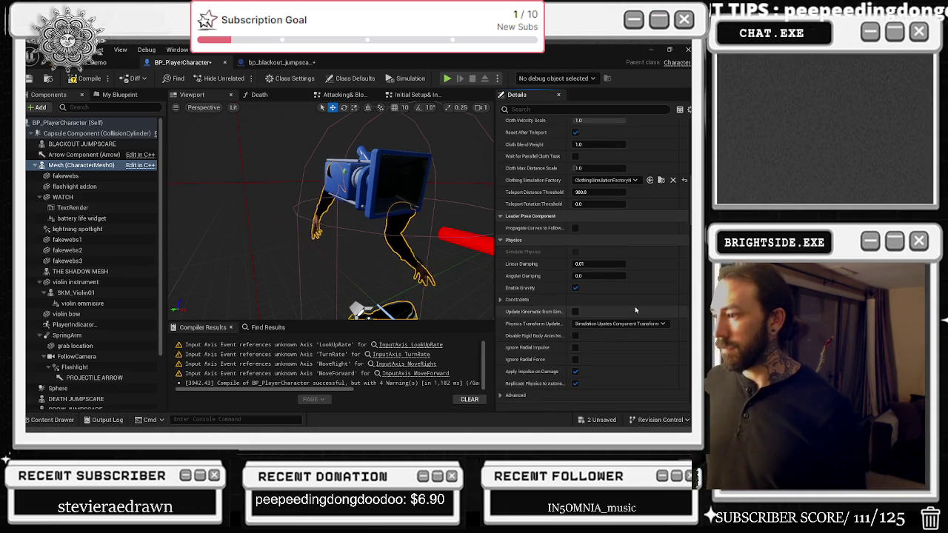
scroll(636, 311, down, 5)
scroll(640, 336, down, 7)
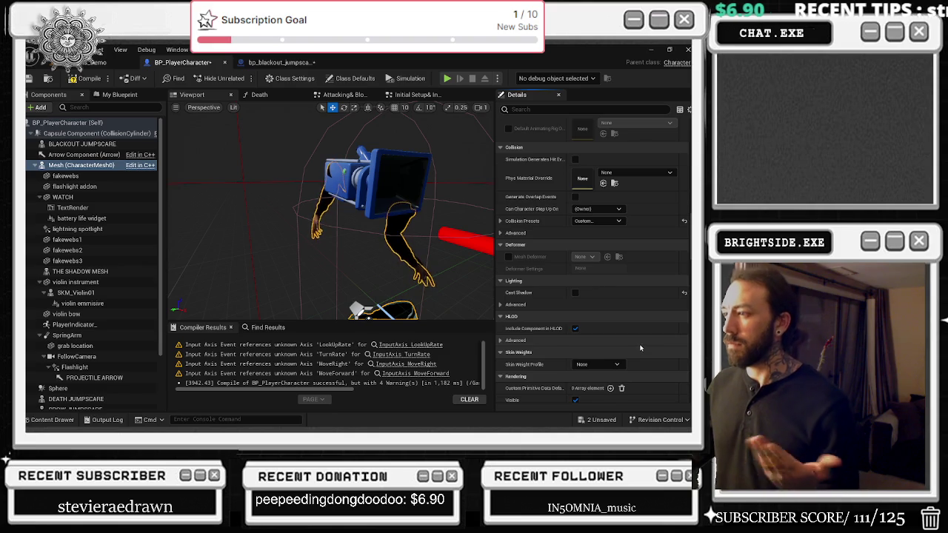
scroll(640, 349, down, 3)
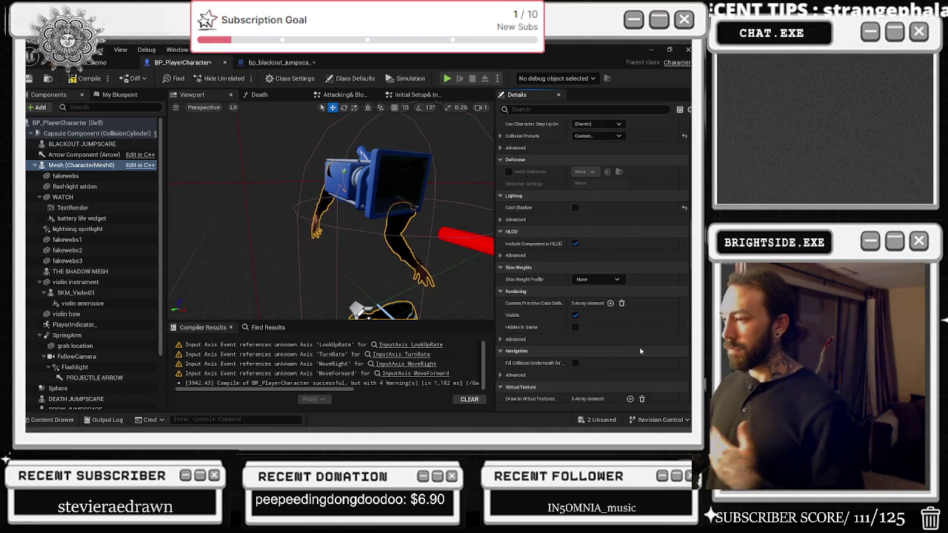
scroll(639, 342, down, 1)
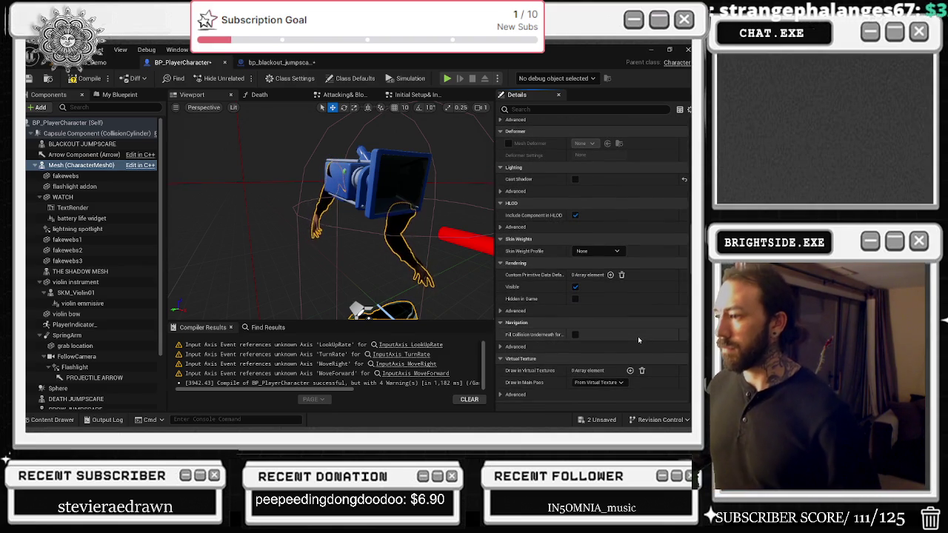
scroll(639, 340, up, 5)
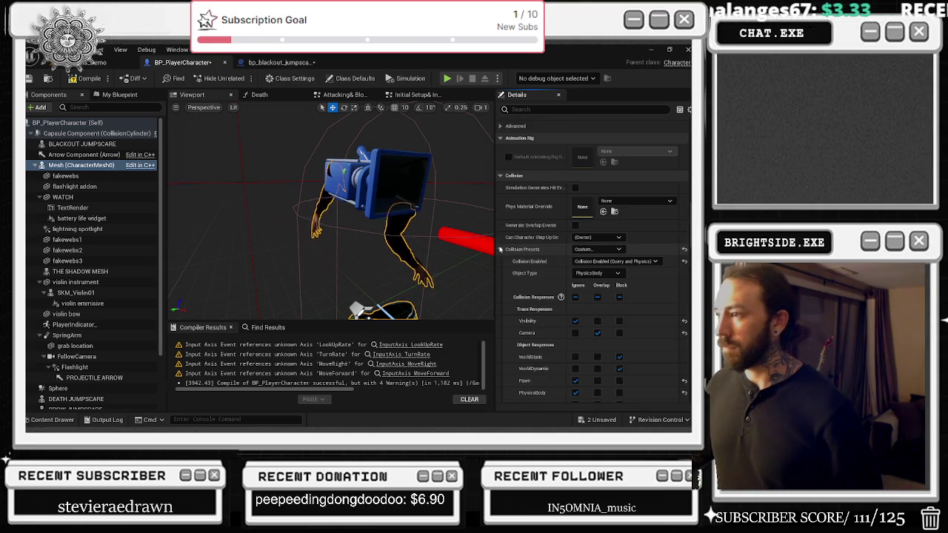
click(500, 250)
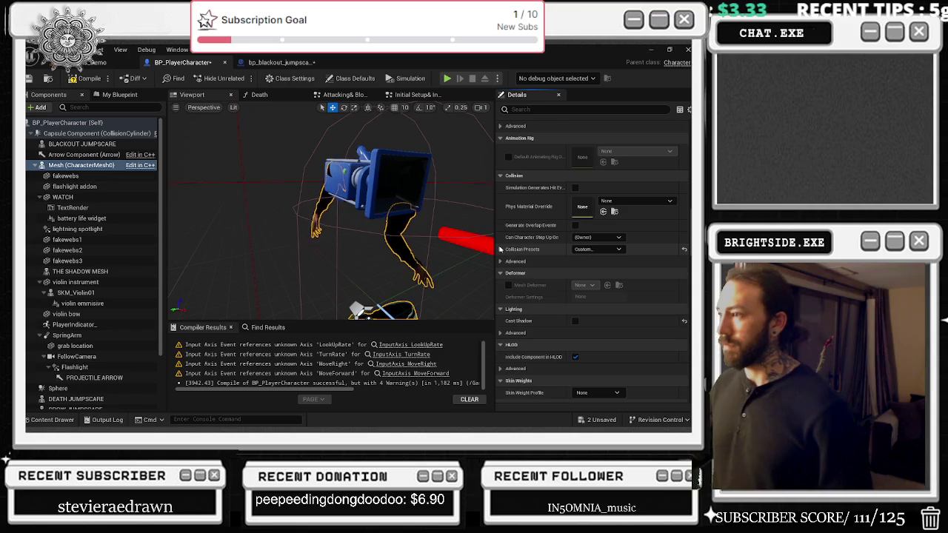
scroll(519, 252, up, 4)
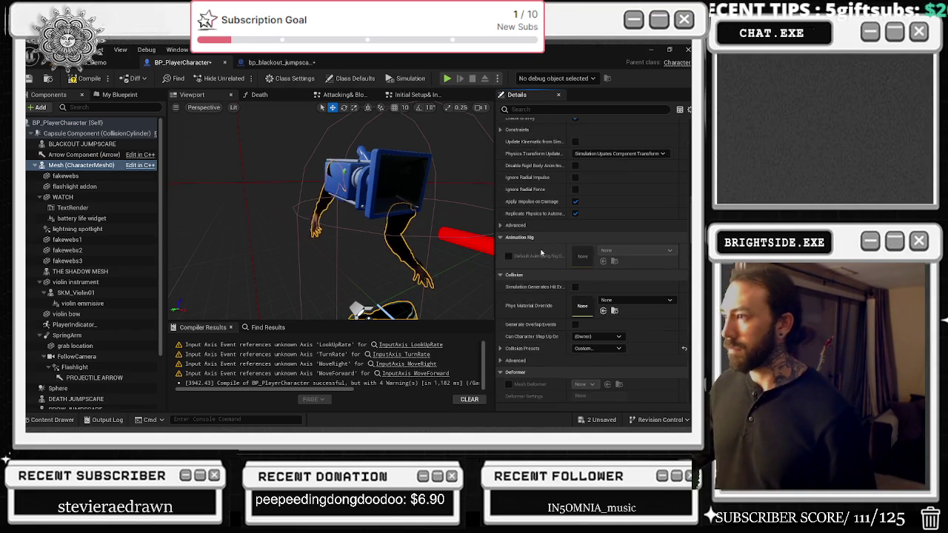
scroll(567, 252, up, 3)
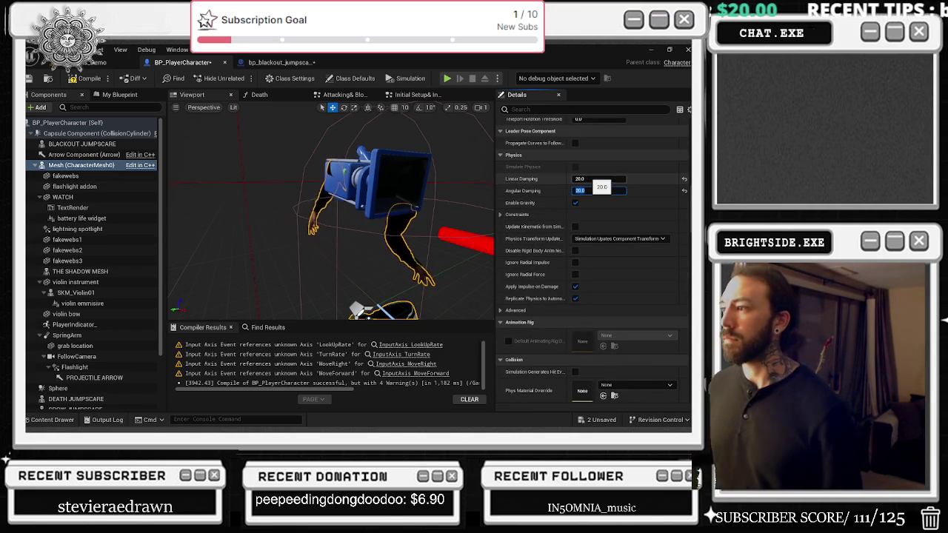
Select the Capsule Component and enter 20.0 for Linear and Angular Damping, then return to the browser.
click(71, 134)
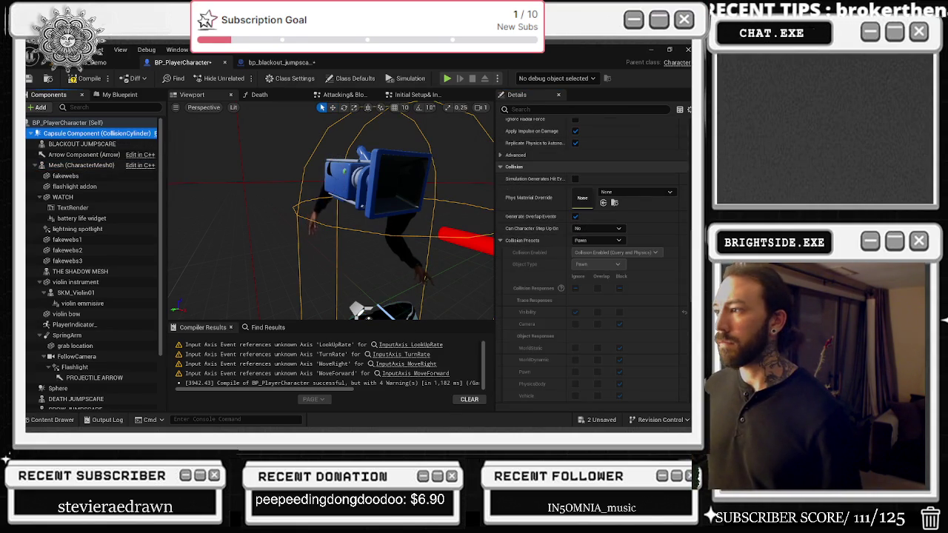
scroll(630, 249, up, 2)
click(594, 245)
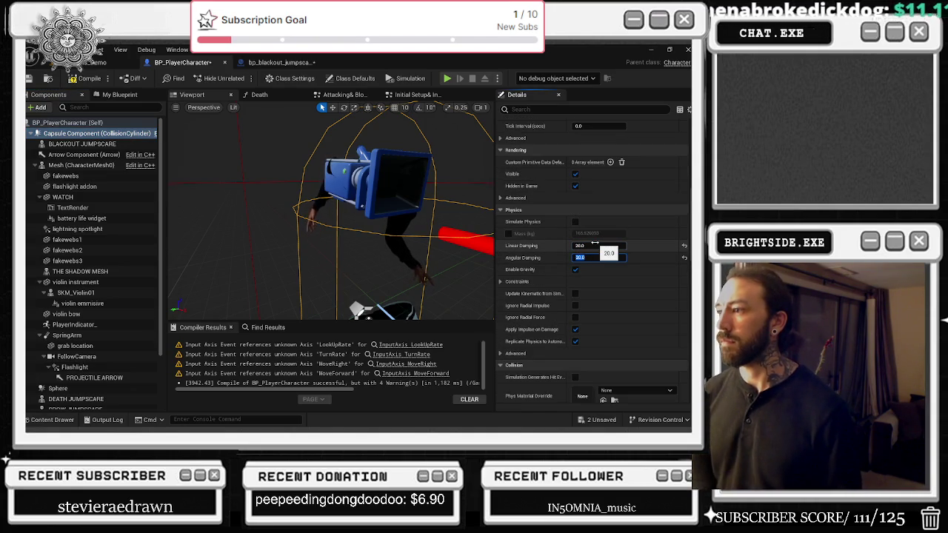
key(Return)
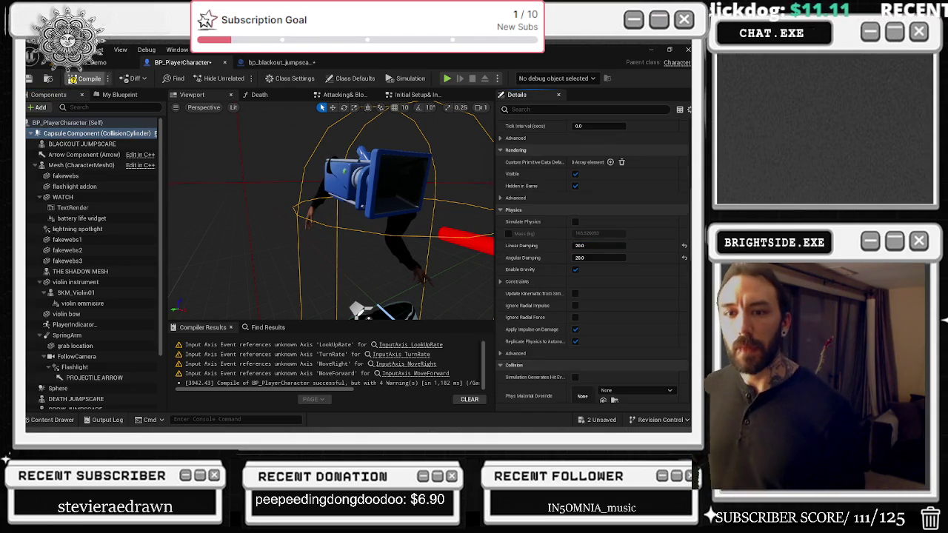
key(alt+Tab)
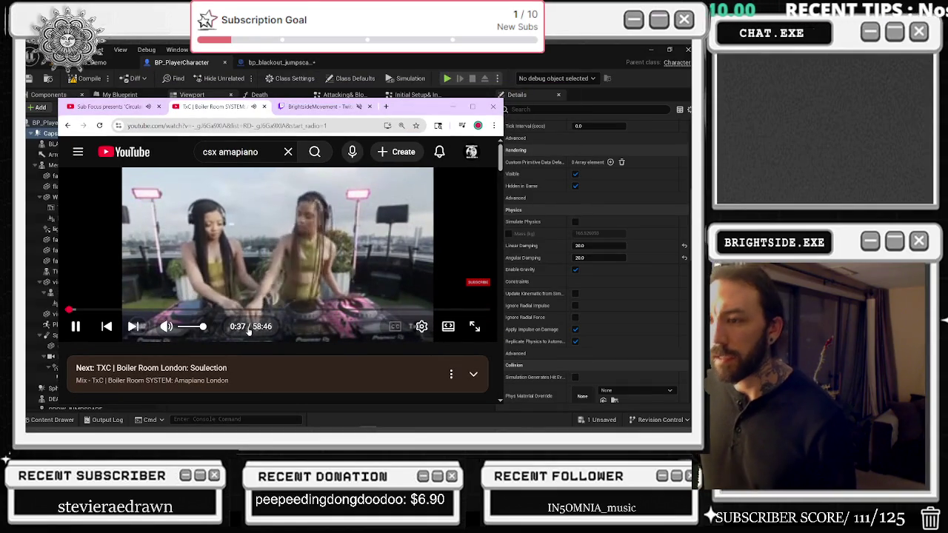
Lower the music volume and switch to the Sub Focus 'Circular Sound' set, resuming playback.
drag(203, 326, 181, 327)
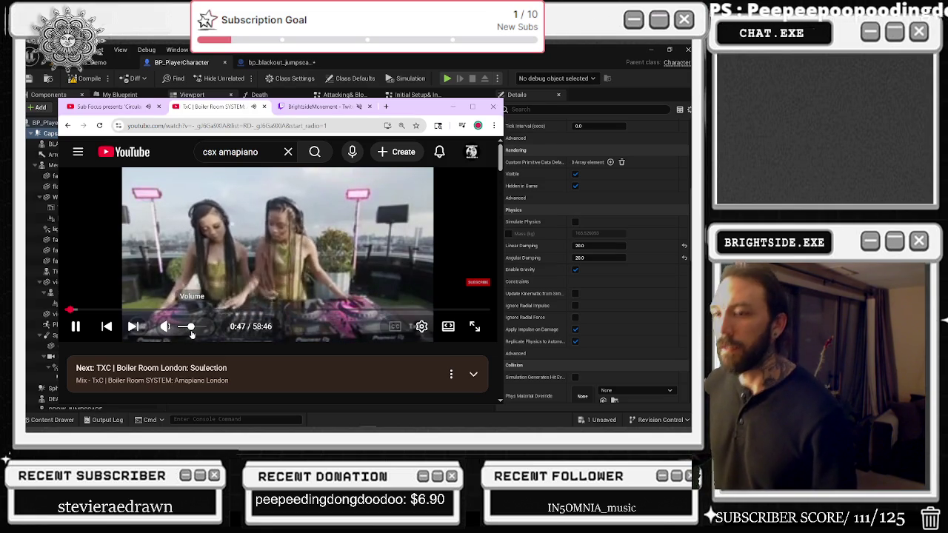
drag(191, 335, 196, 335)
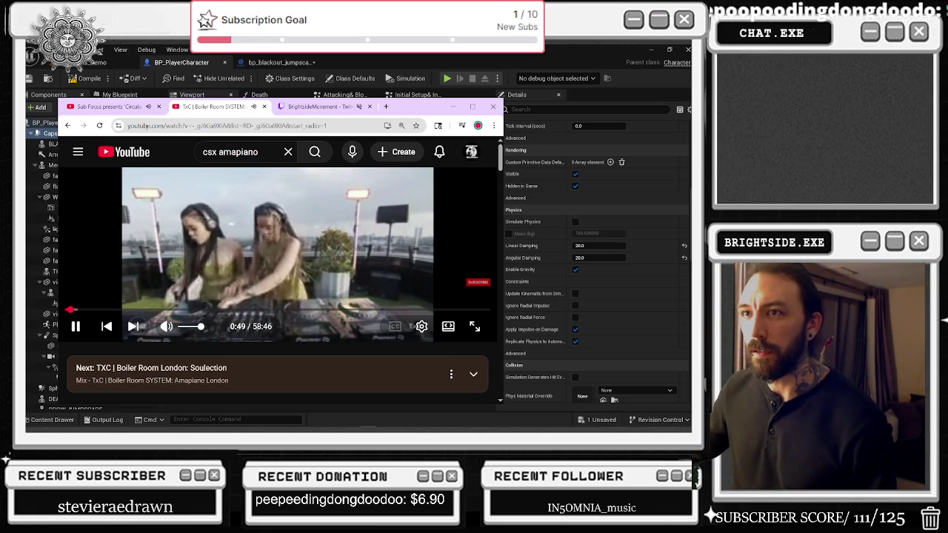
click(141, 107)
right_click(141, 108)
click(222, 252)
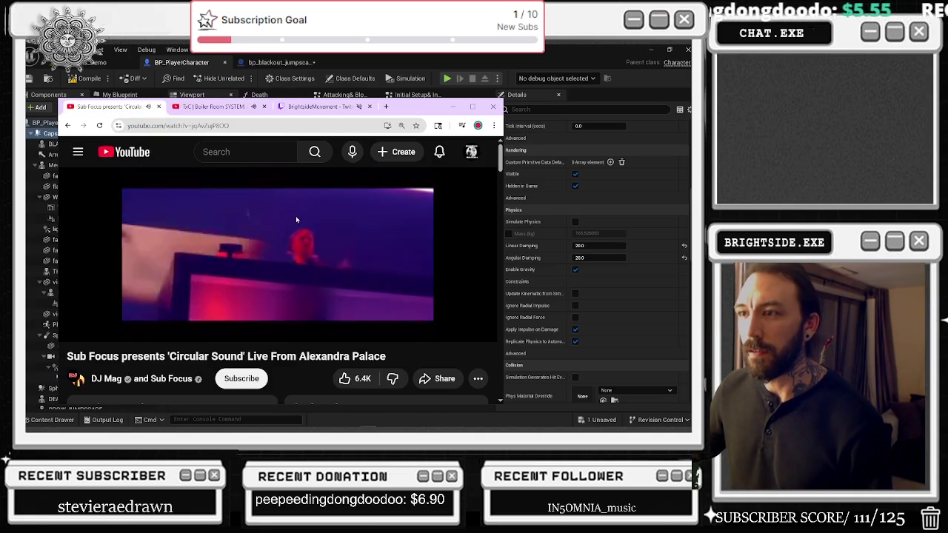
key(space)
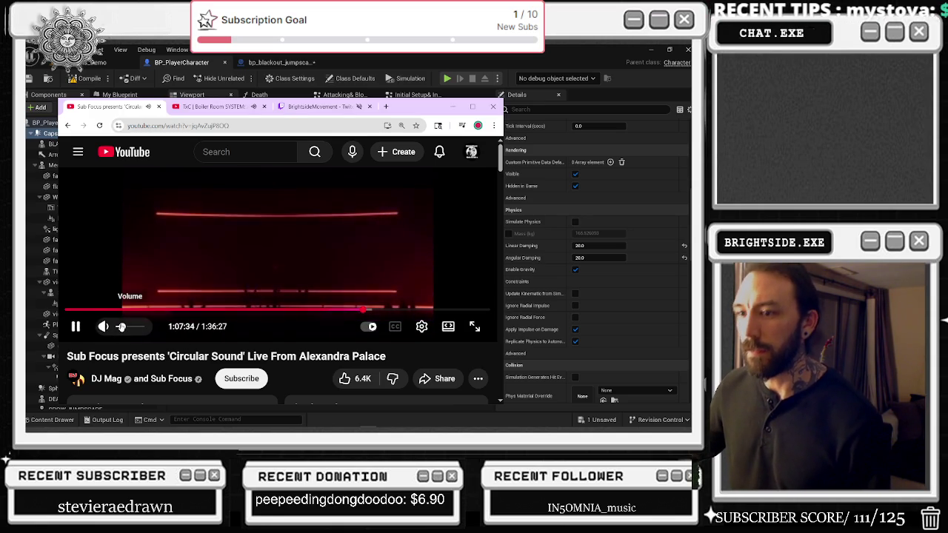
Toggle mute and playback on the Sub Focus set, leaving it playing at a low volume.
click(104, 327)
key(k)
click(119, 328)
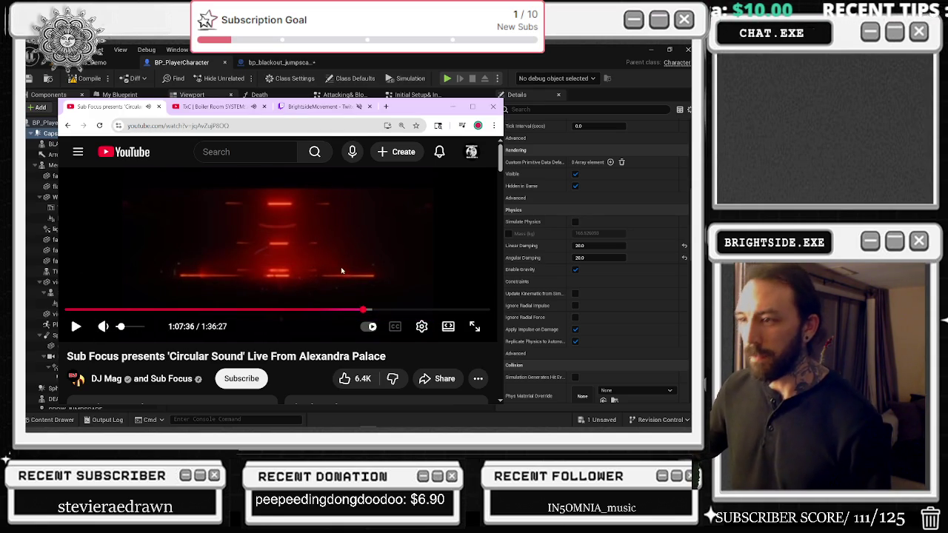
click(287, 268)
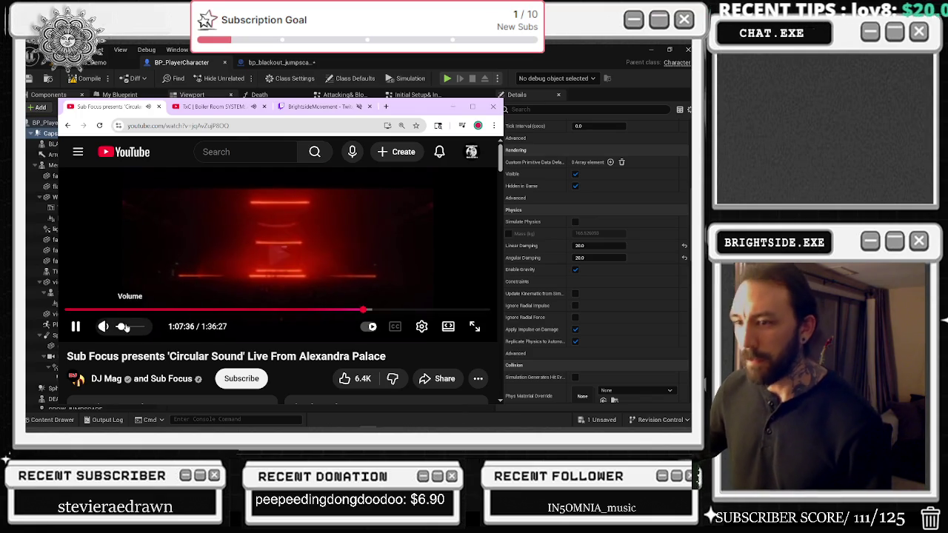
key(space)
drag(122, 331, 123, 331)
key(space)
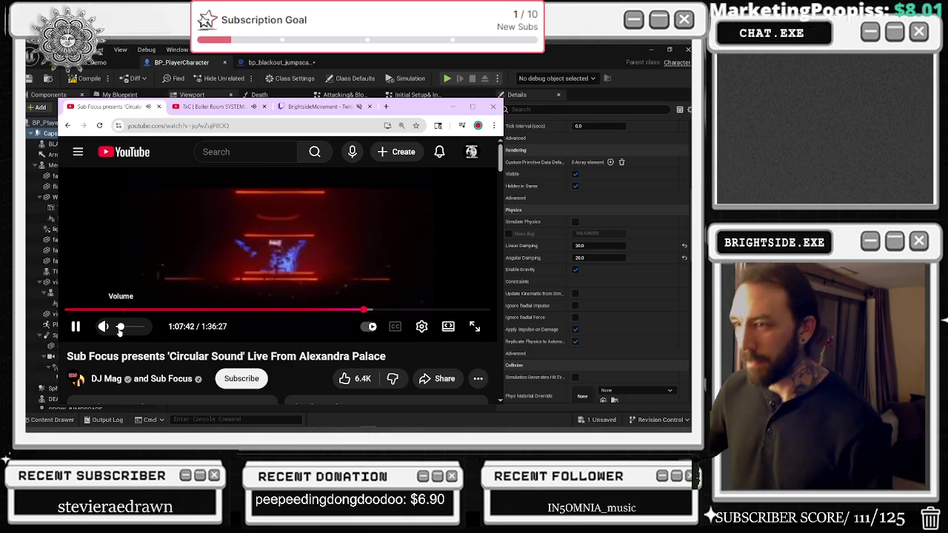
drag(116, 332, 114, 332)
key(space)
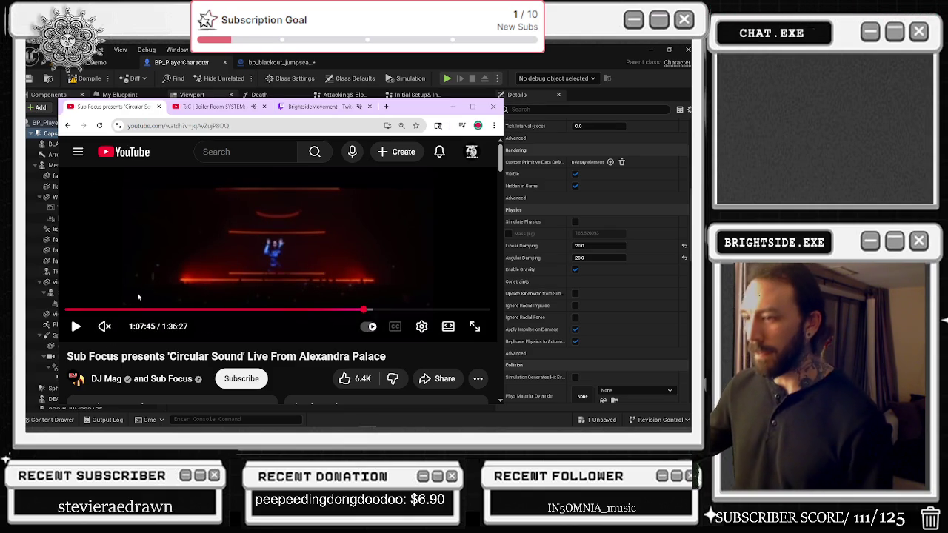
key(space)
drag(119, 329, 123, 330)
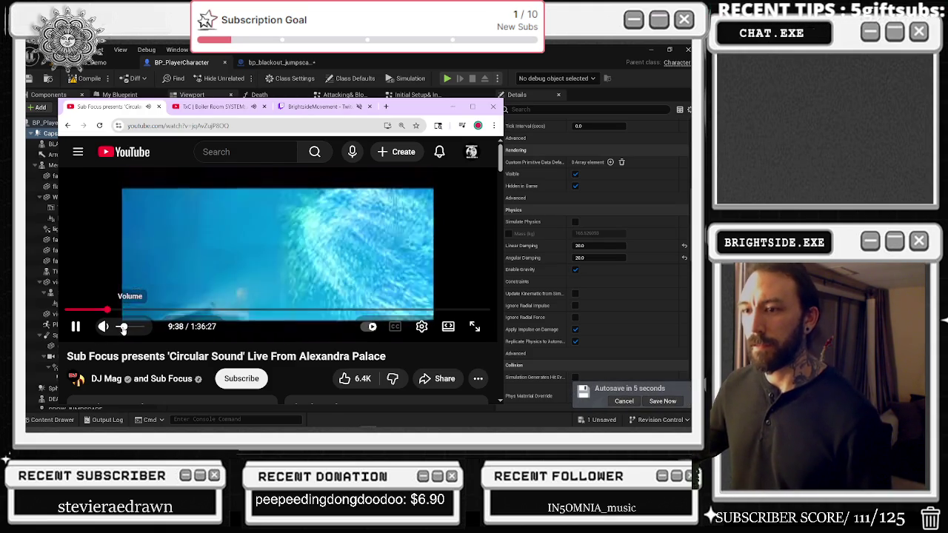
drag(122, 330, 120, 331)
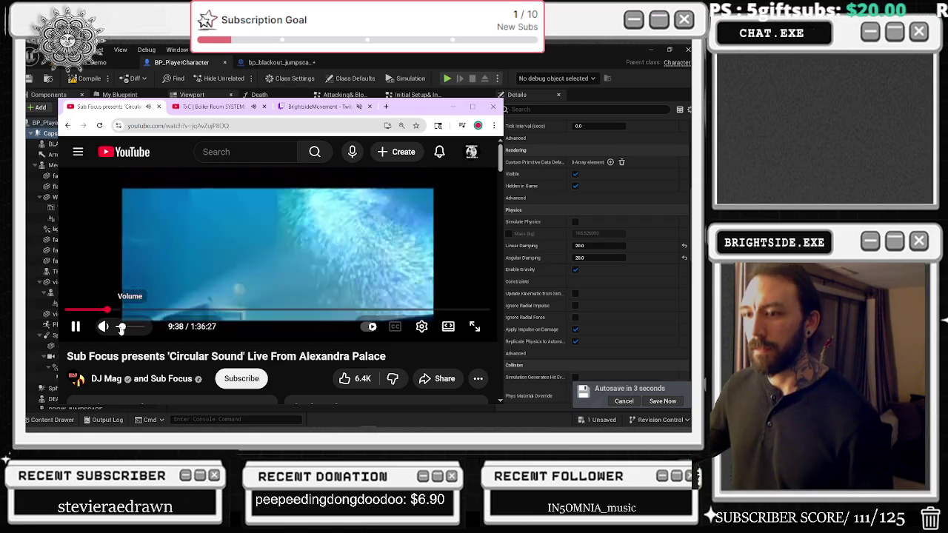
Seek through the Sub Focus set with number keys, passing 28:56 and landing at an earlier point.
key(2)
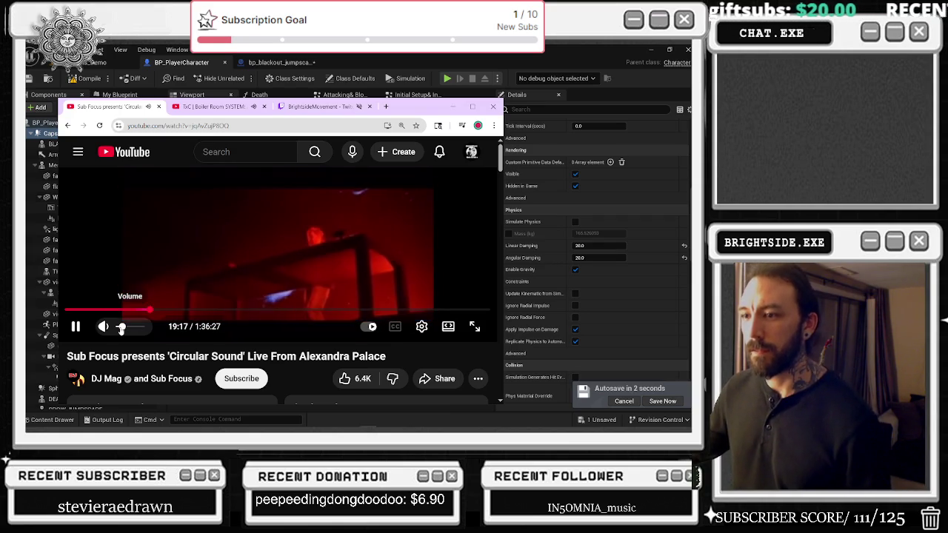
key(4)
key(1)
key(4)
key(3)
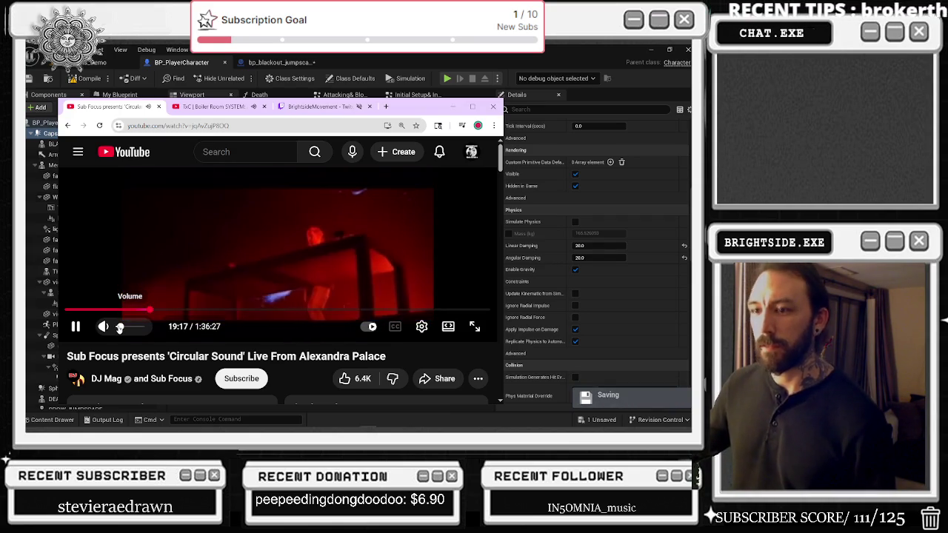
key(1)
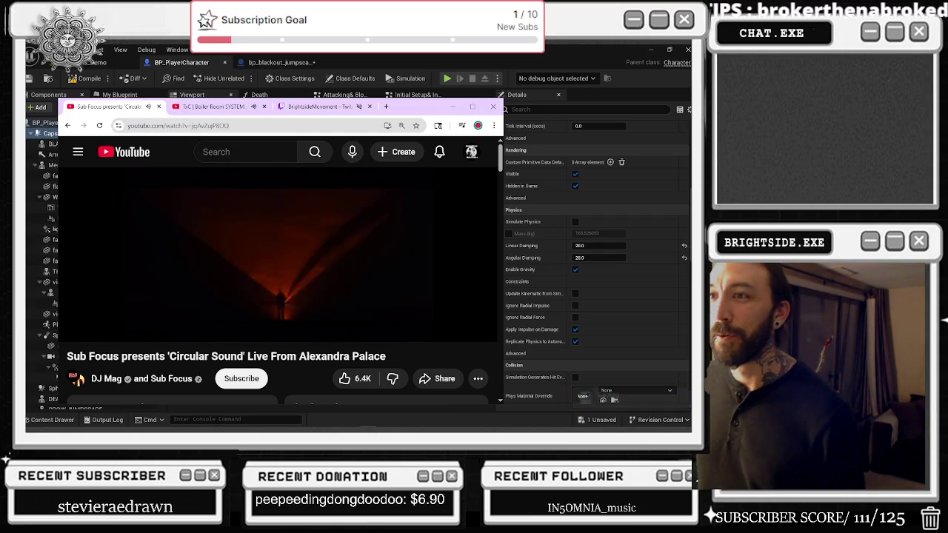
Search YouTube for 'hardgrove', scroll the results, then switch back to Unreal Editor.
click(205, 145)
text(hardgrove)
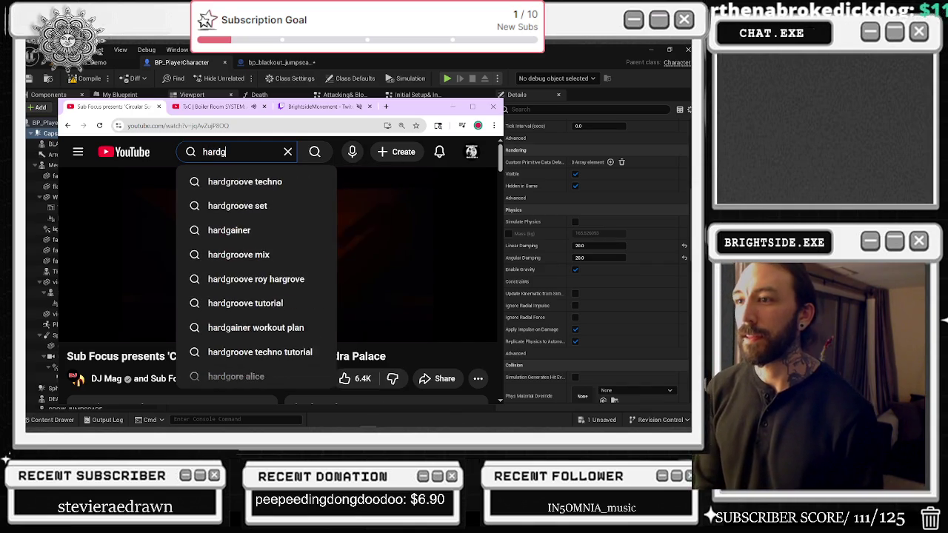
key(Return)
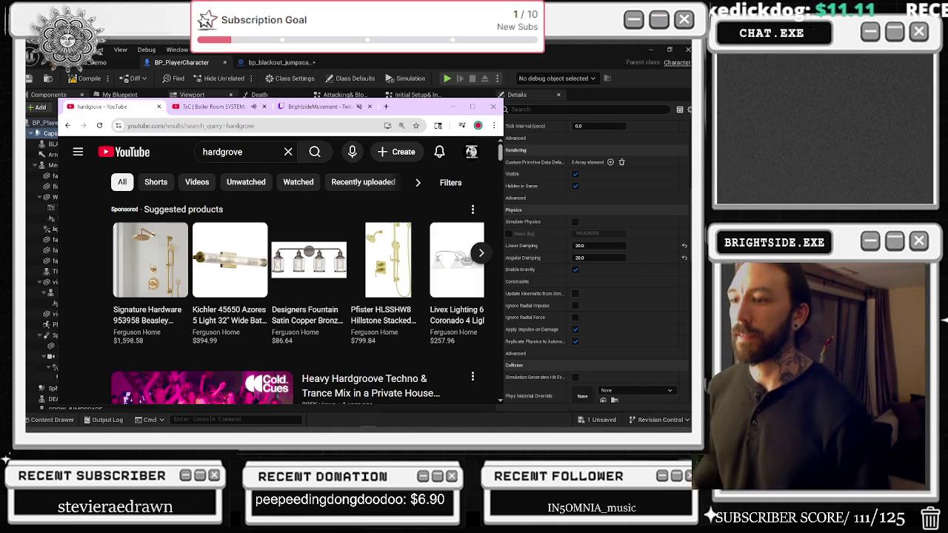
scroll(232, 261, down, 2)
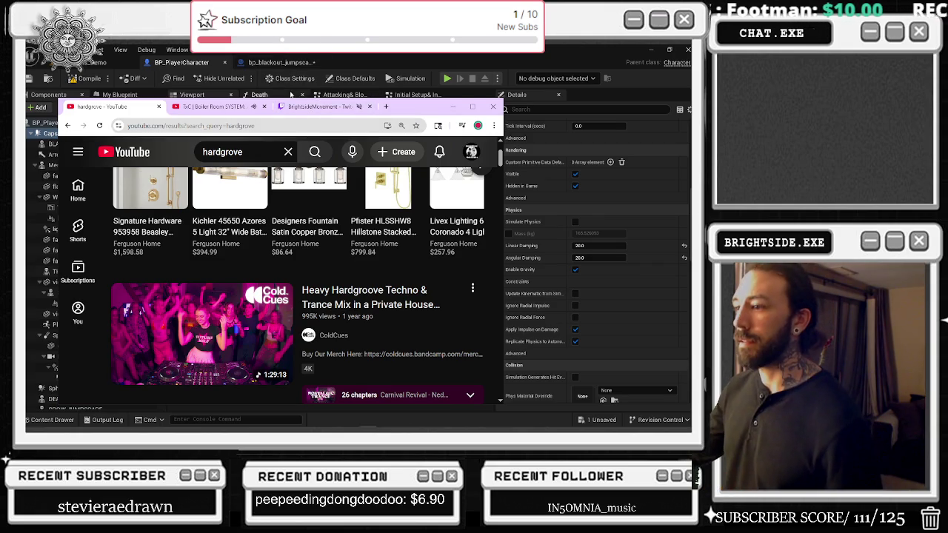
scroll(303, 267, down, 2)
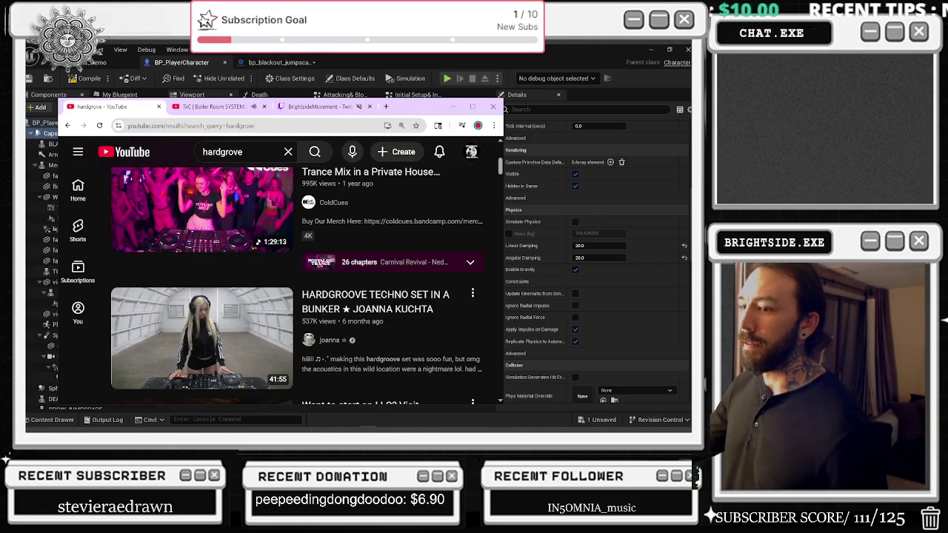
key(alt+Tab)
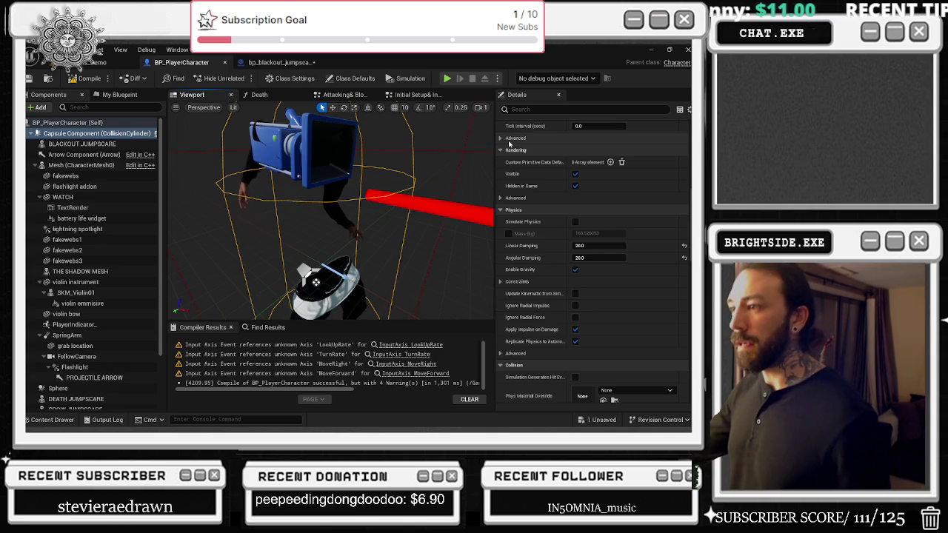
Save the unsaved jumpscare asset and compile BP_PlayerCharacter.
drag(333, 222, 311, 222)
mouse_move(434, 247)
mouse_down()
mouse_move(414, 245)
mouse_move(426, 230)
mouse_move(434, 247)
mouse_up()
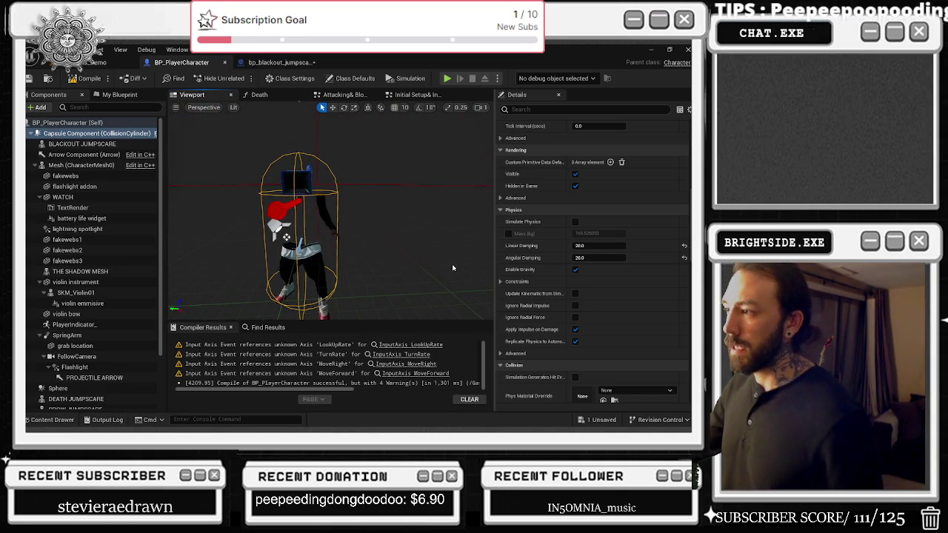
click(591, 421)
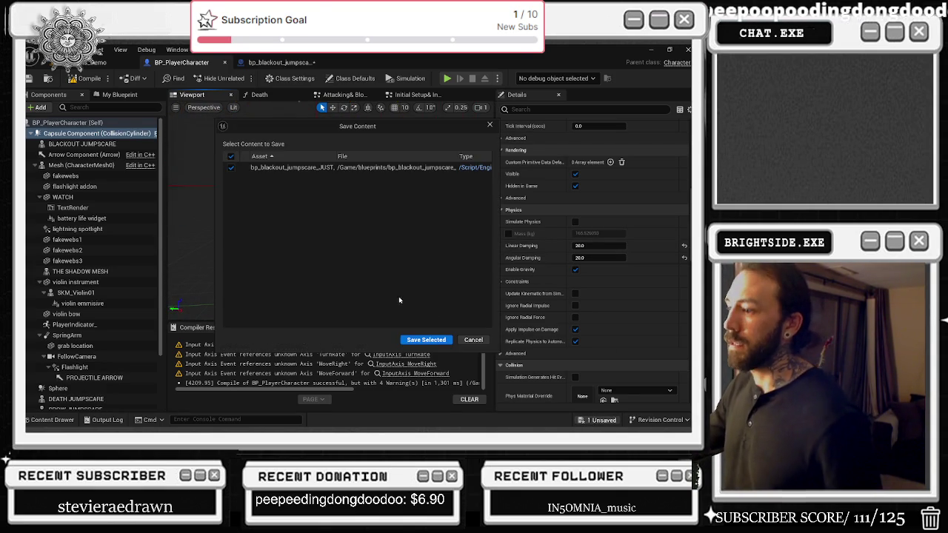
click(419, 339)
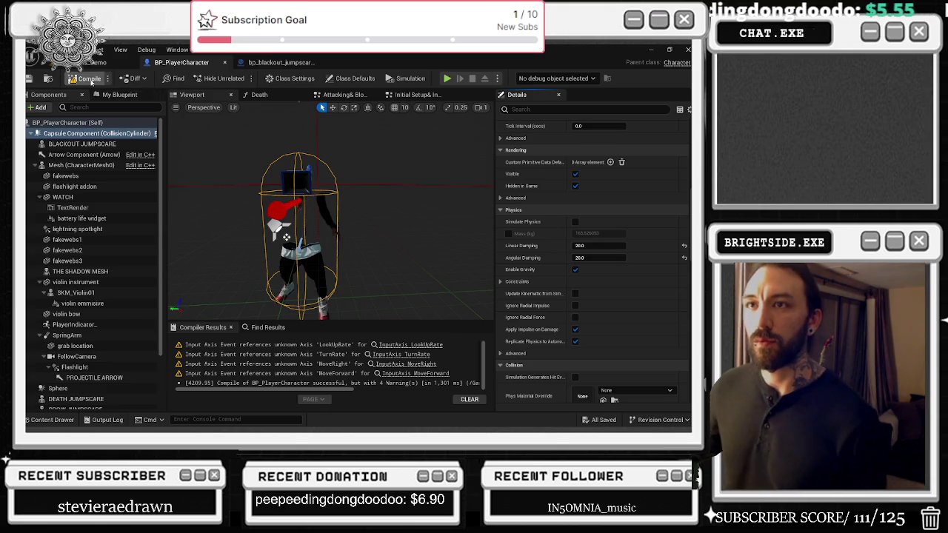
click(83, 78)
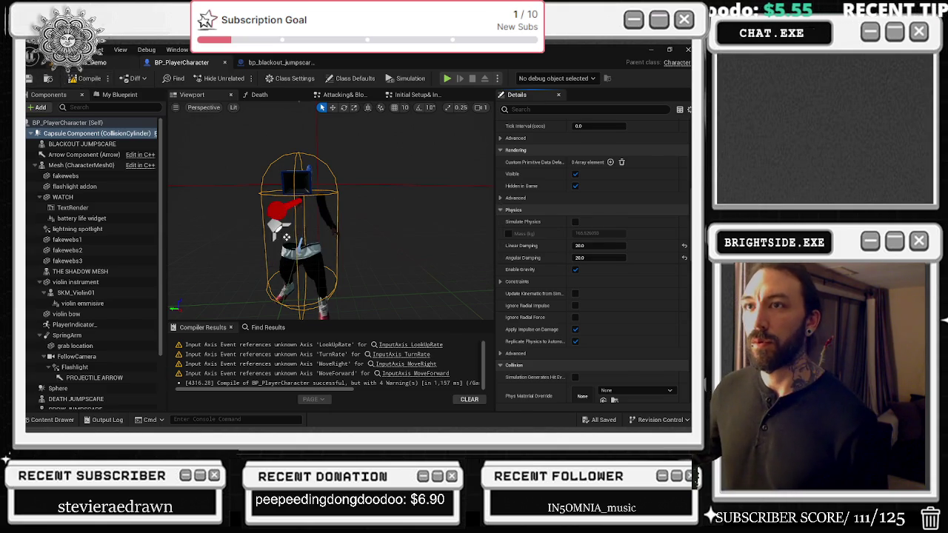
Play-test the forest level, walking the character around, then stop the session.
click(94, 63)
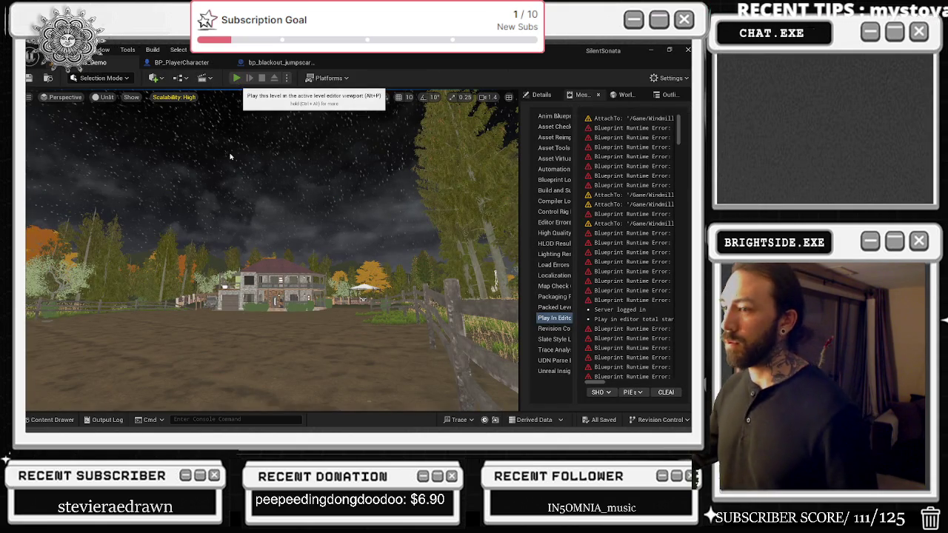
click(236, 77)
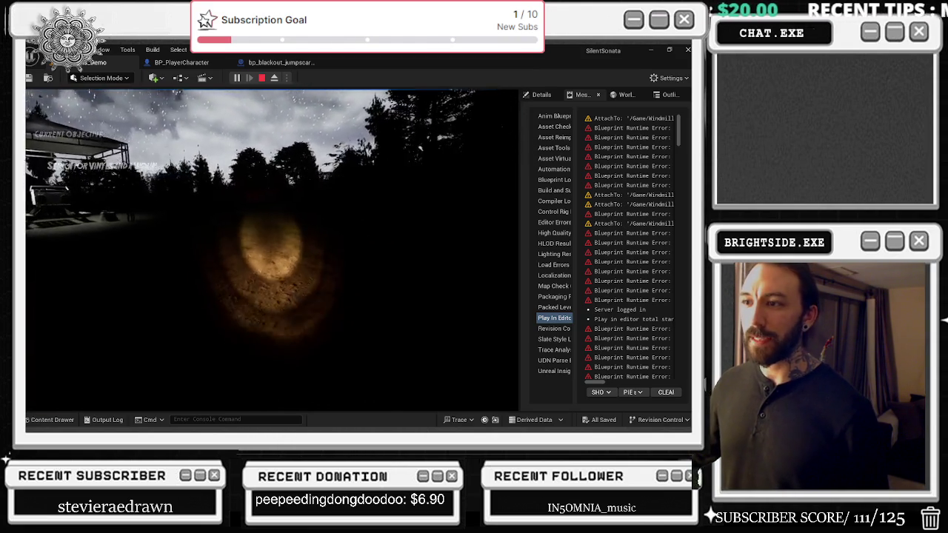
key(w)
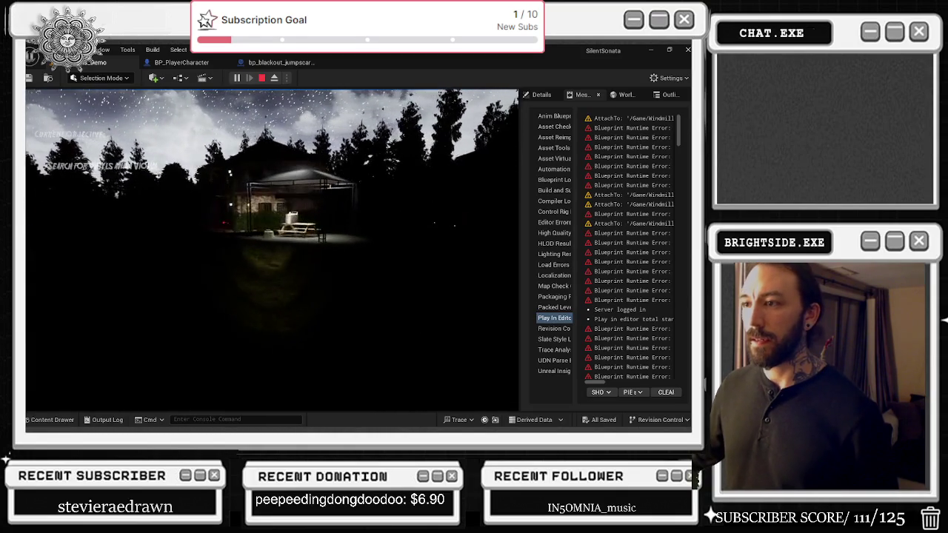
key(Escape)
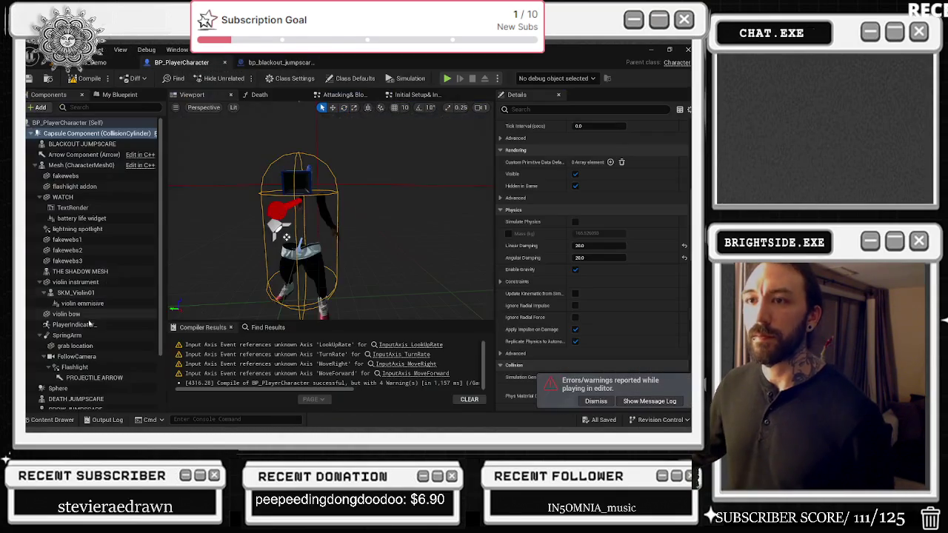
Reattach SpringArm under Capsule Component, save the blueprint, and run a quick level play-test.
mouse_move(67, 335)
mouse_down()
mouse_move(144, 235)
mouse_move(156, 130)
mouse_up()
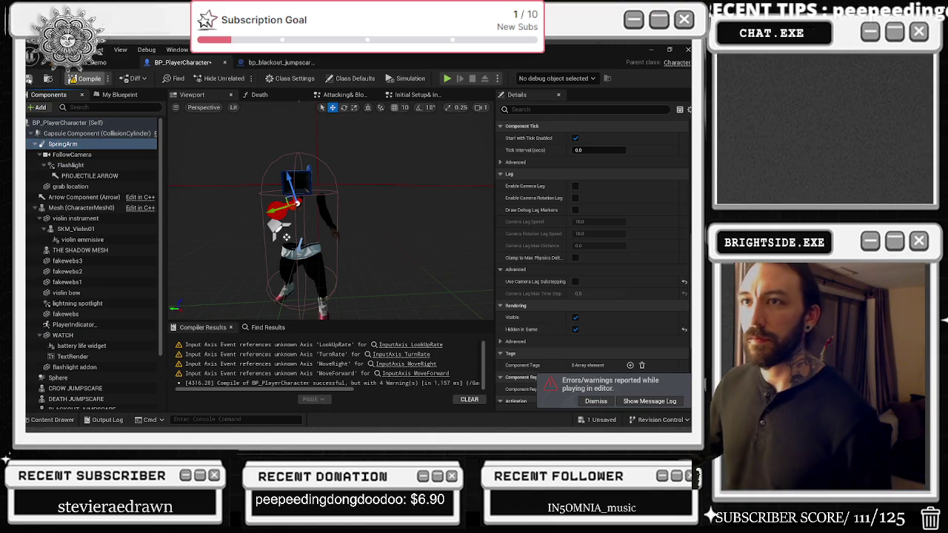
click(28, 78)
click(94, 62)
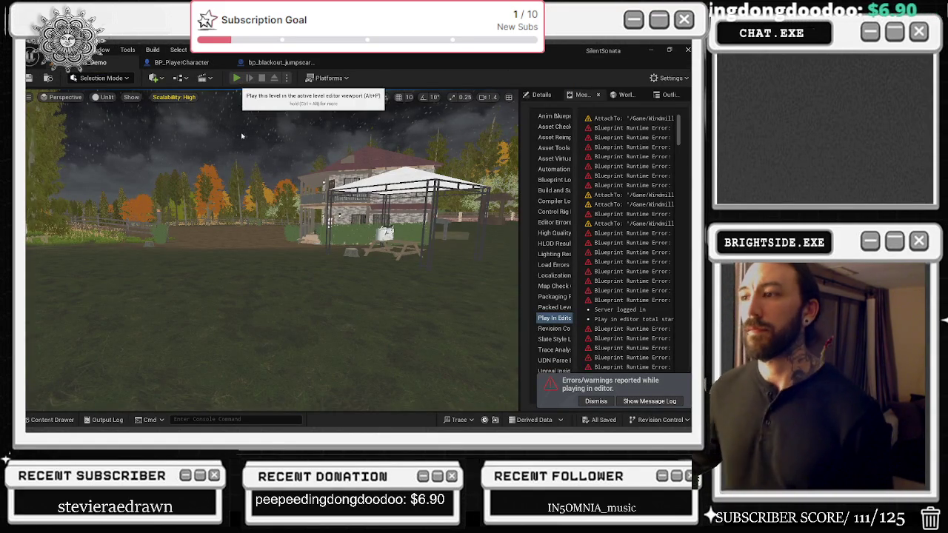
key(alt+p)
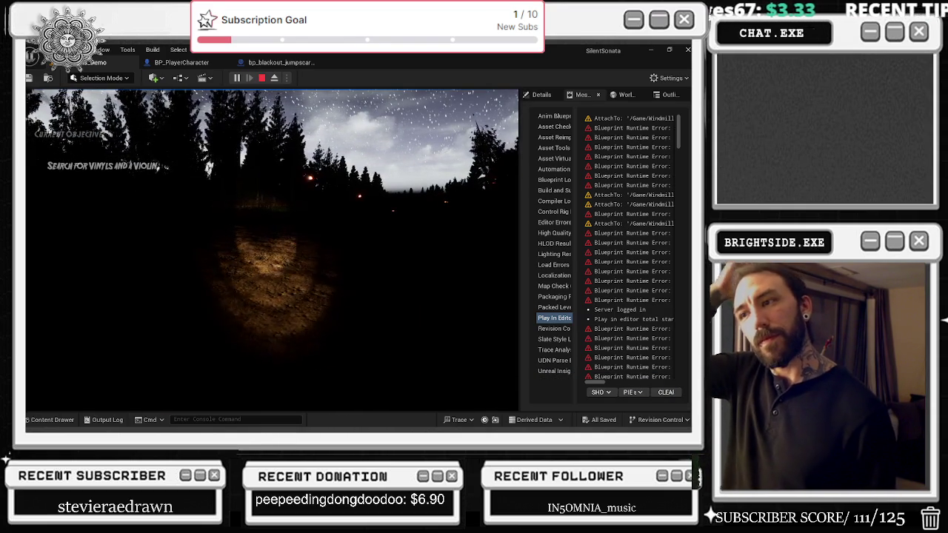
key(Escape)
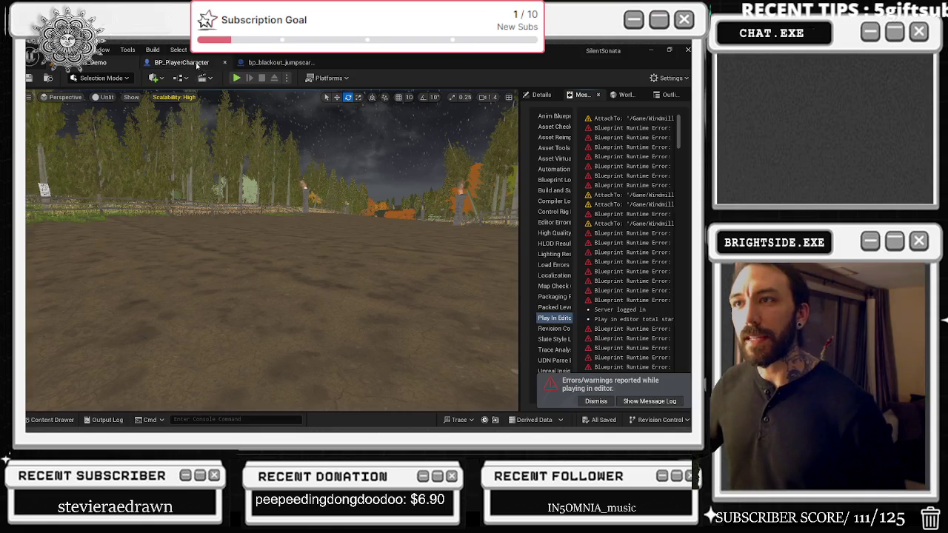
Set the SpringArm's Target Arm Length to 1.0 in BP_PlayerCharacter.
click(197, 65)
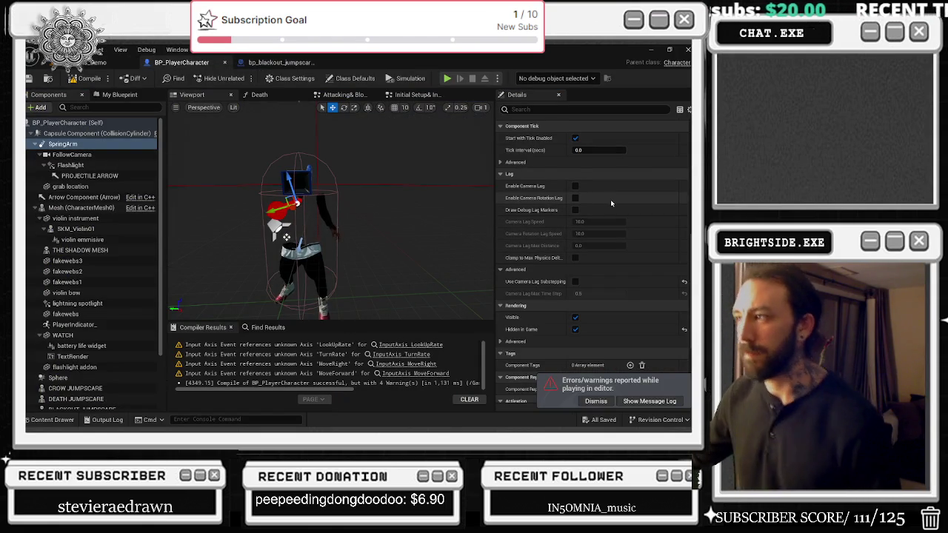
scroll(614, 208, up, 2)
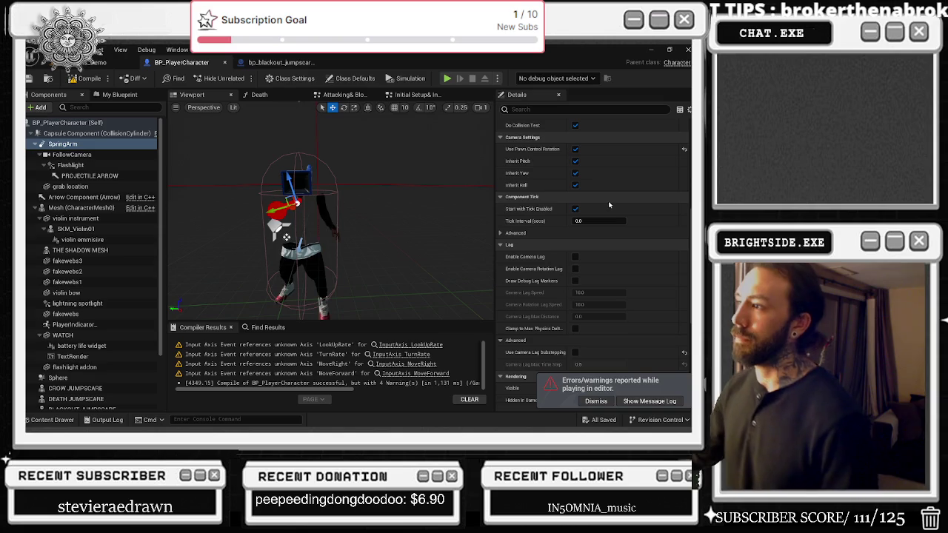
scroll(516, 170, up, 1)
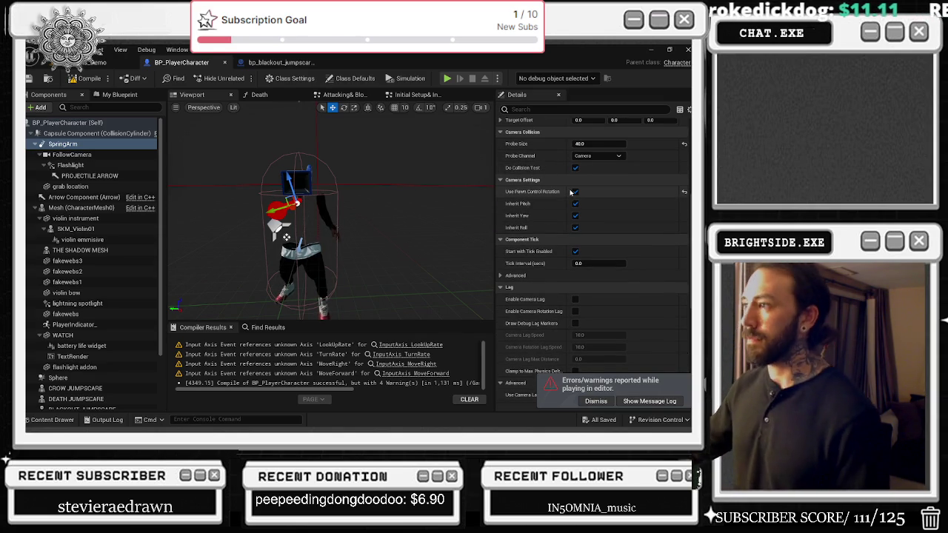
scroll(608, 174, up, 1)
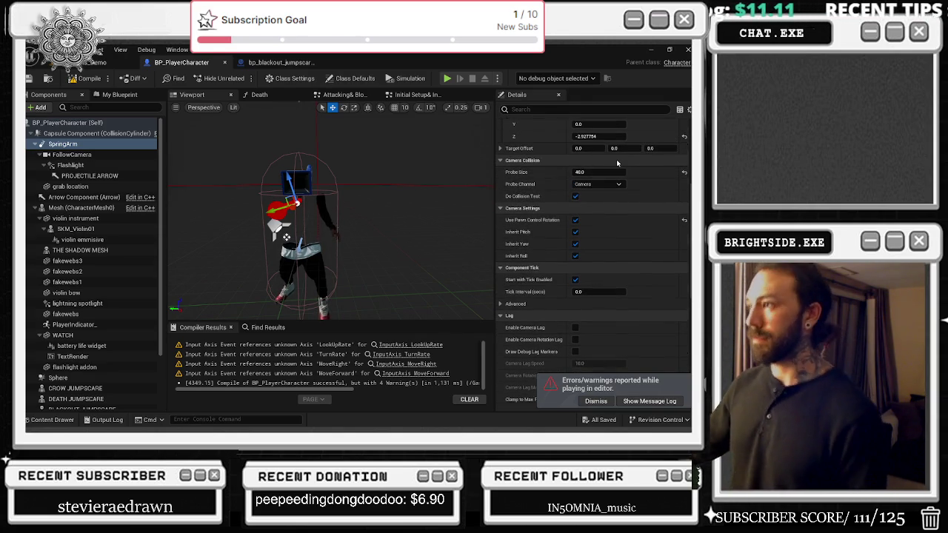
scroll(611, 185, up, 3)
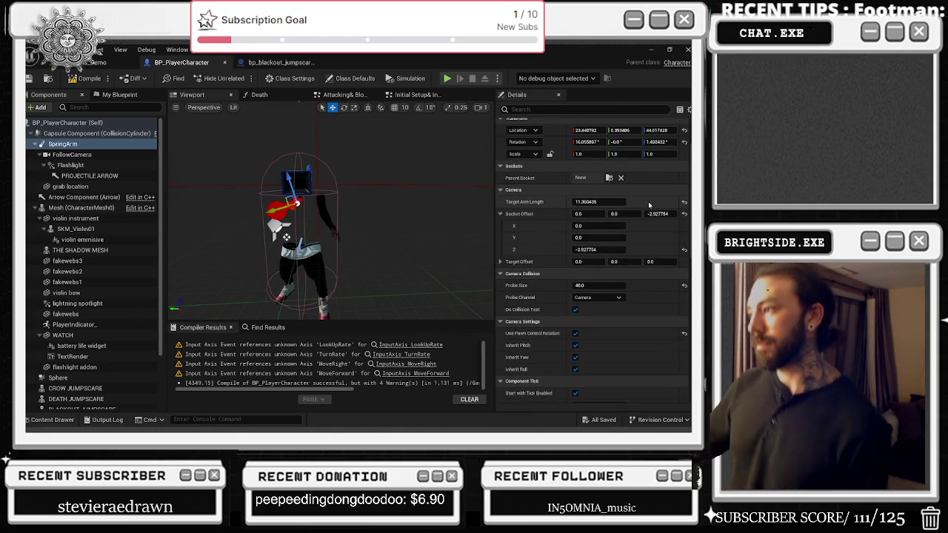
click(606, 202)
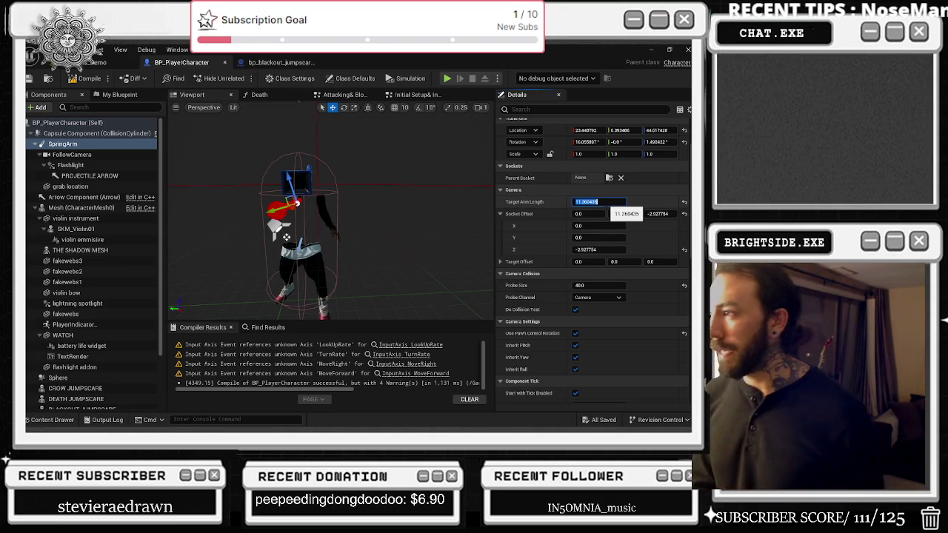
text(0)
key(Return)
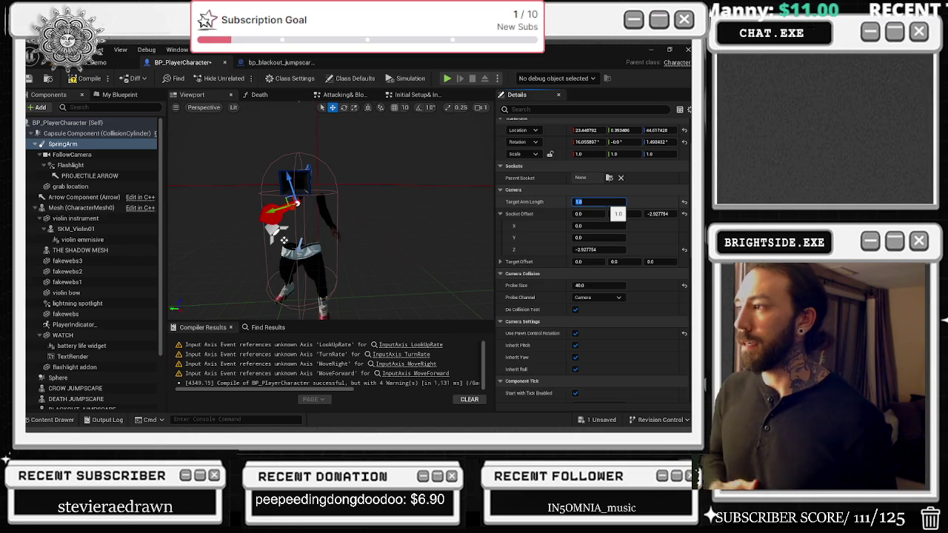
text(1)
key(Return)
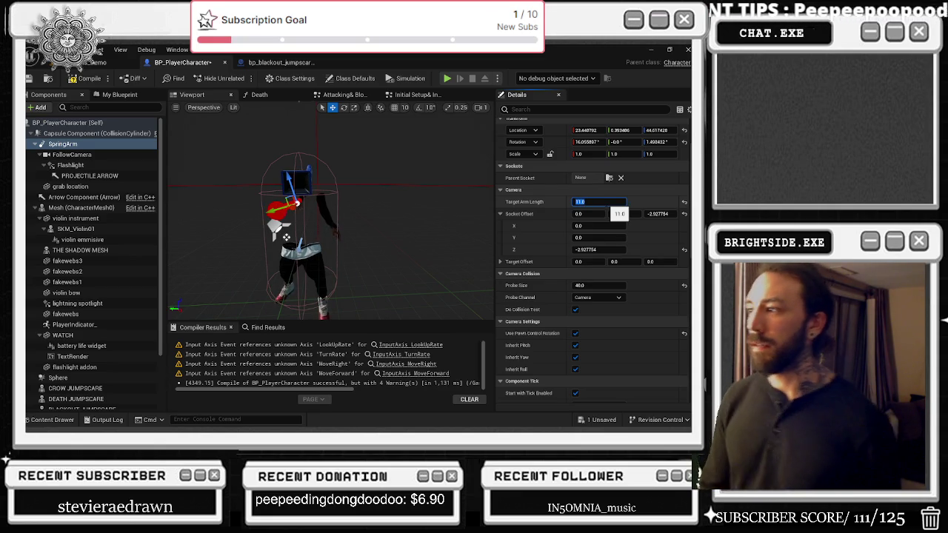
text(1)
key(Return)
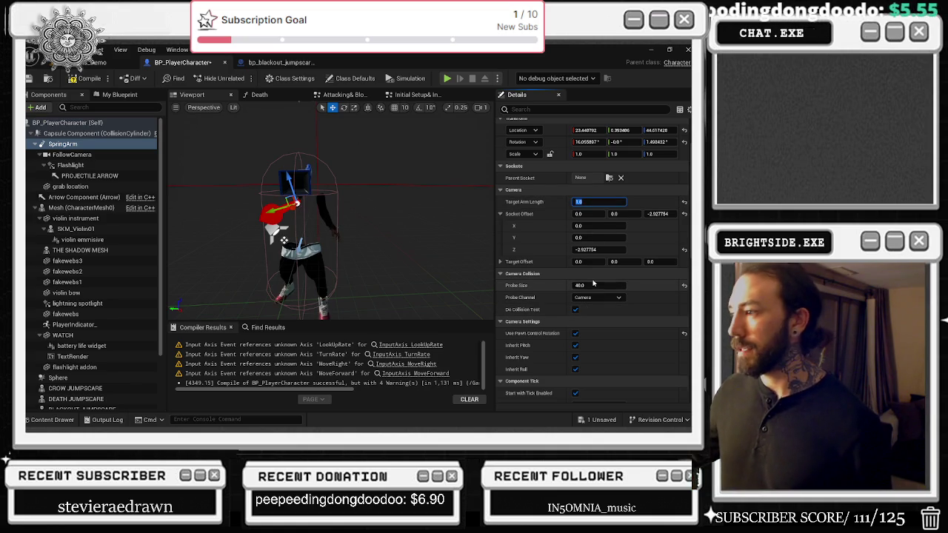
mouse_move(335, 239)
mouse_down()
mouse_move(319, 233)
mouse_move(335, 238)
mouse_up()
key(f)
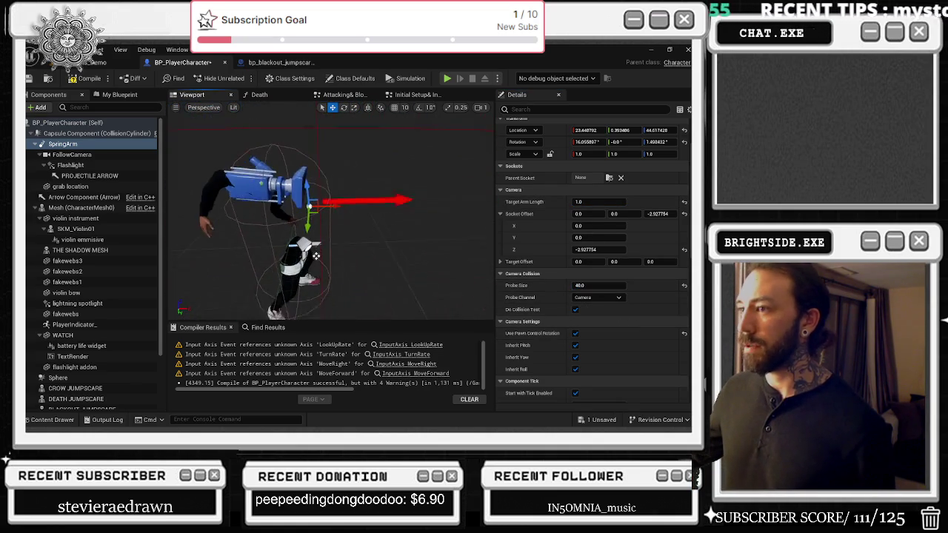
Set Camera Collision Probe Size to 1.0, then save and compile BP_PlayerCharacter.
click(623, 285)
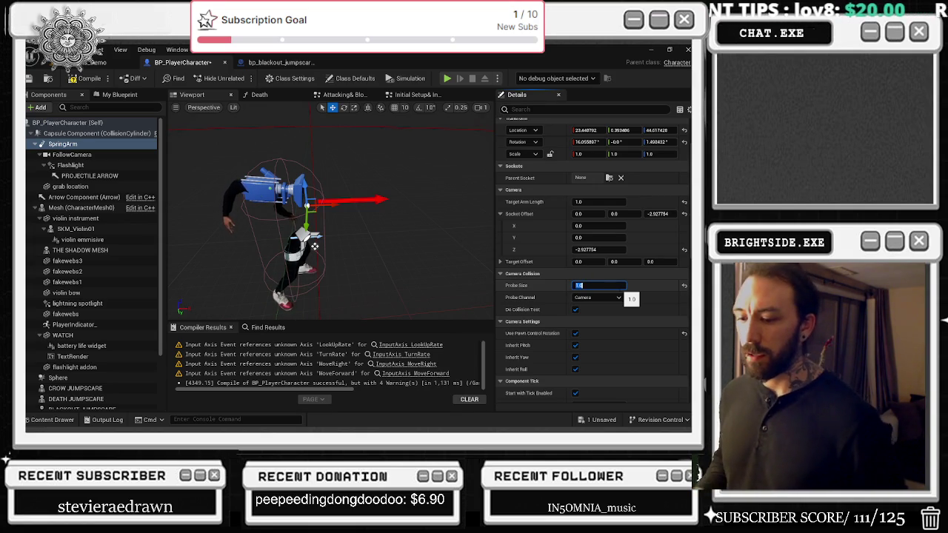
key(alt+Tab)
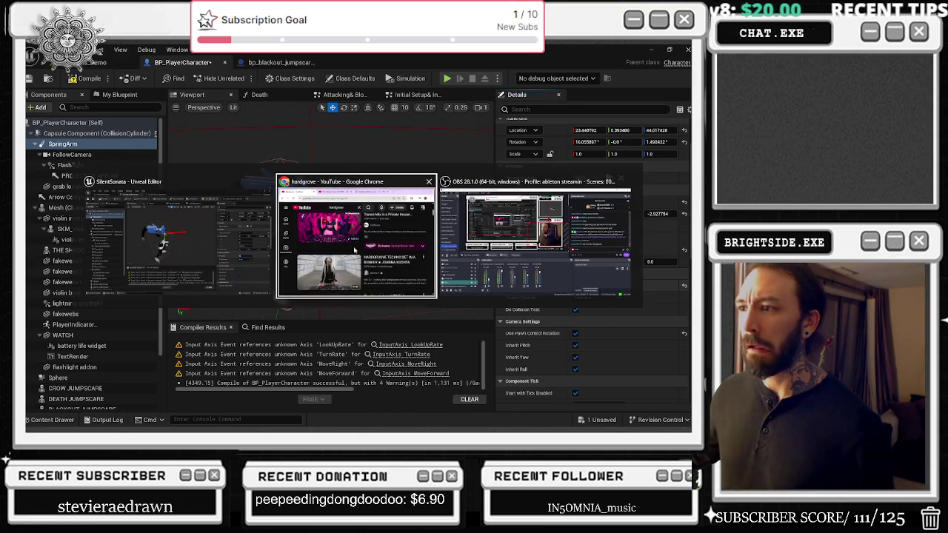
click(215, 106)
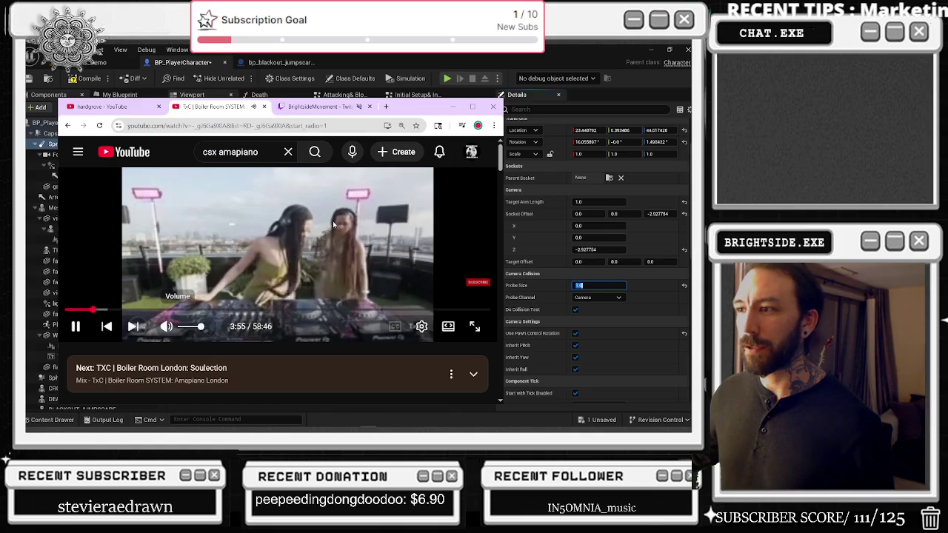
key(alt+Tab)
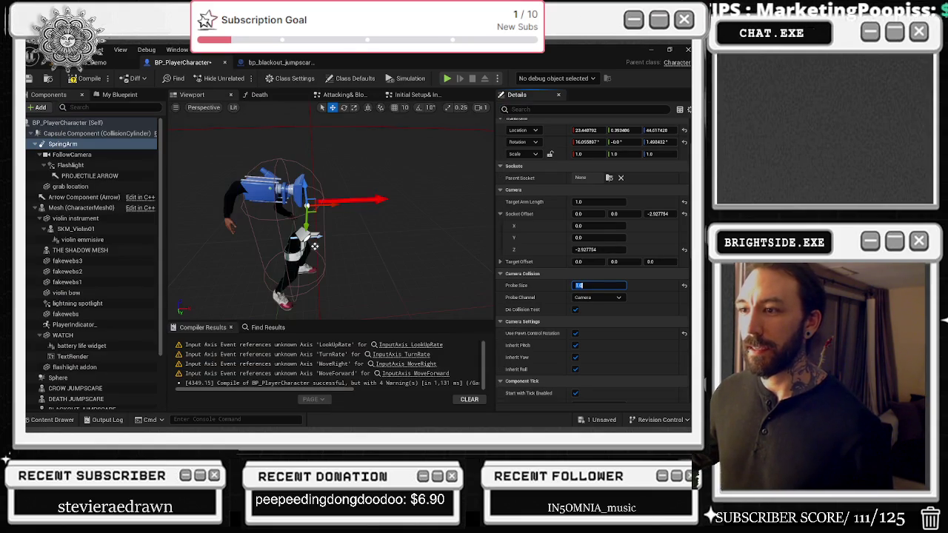
click(595, 421)
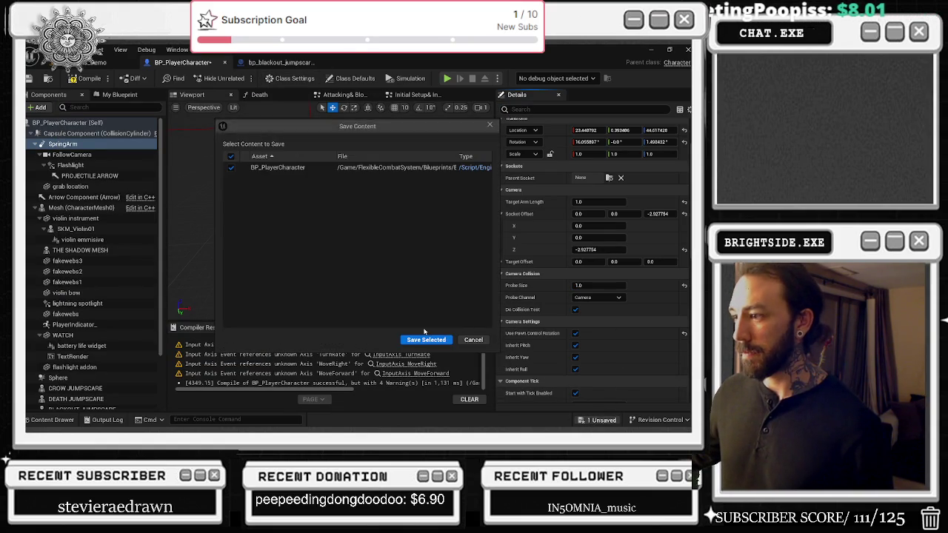
click(426, 337)
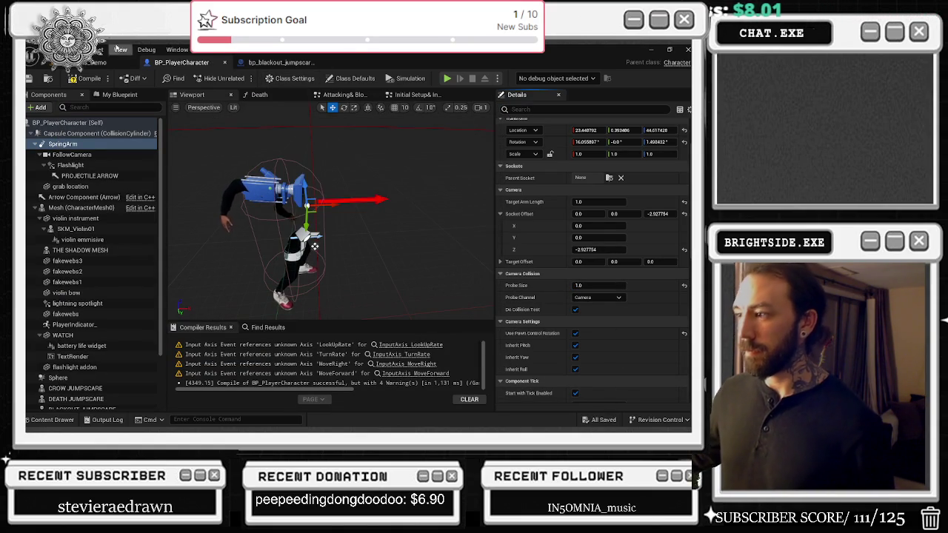
click(88, 78)
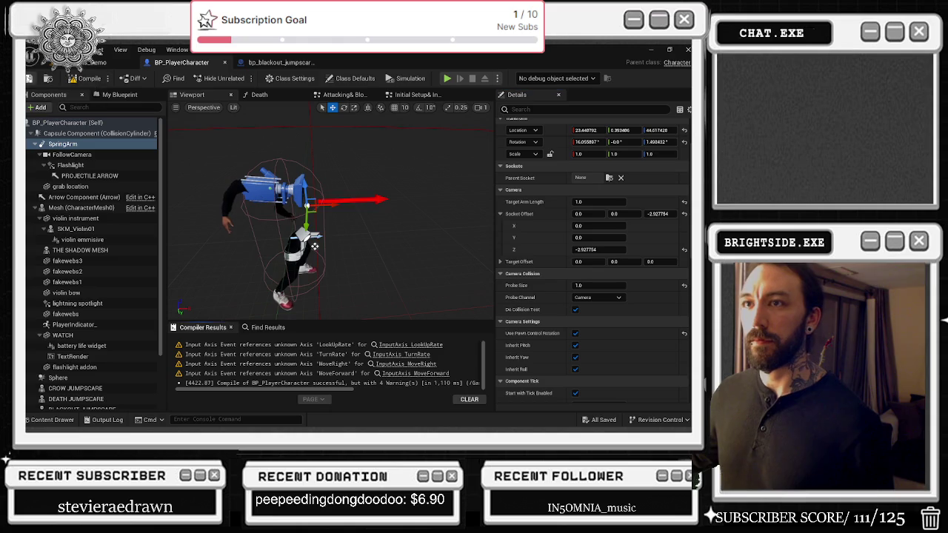
Play-test the level with the 1.0 spring arm, moving the player to the house, then stop.
click(130, 62)
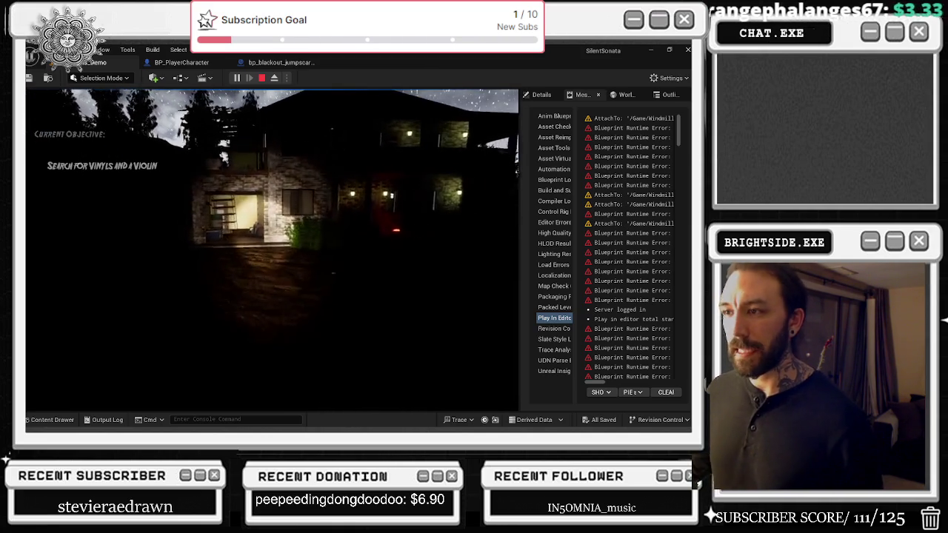
key(alt+Tab)
click(411, 231)
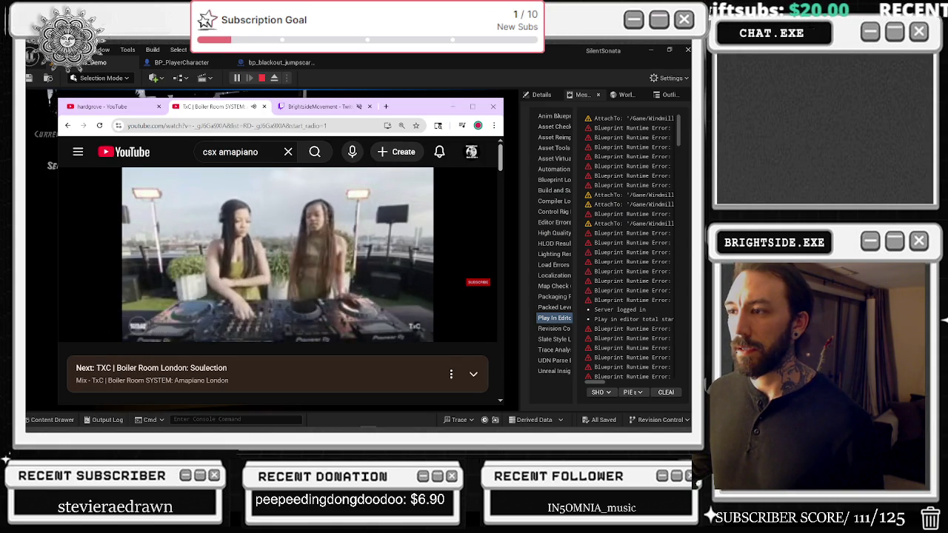
key(alt+Tab)
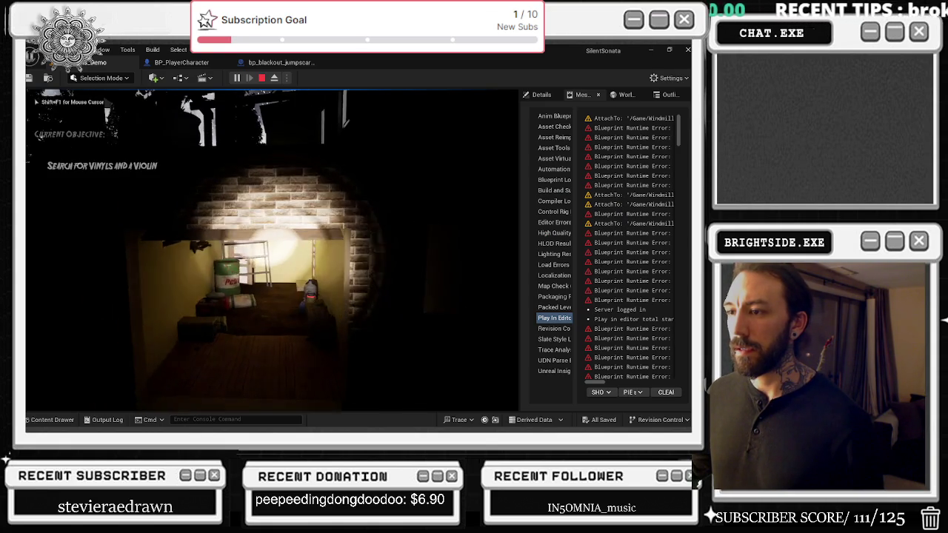
click(515, 200)
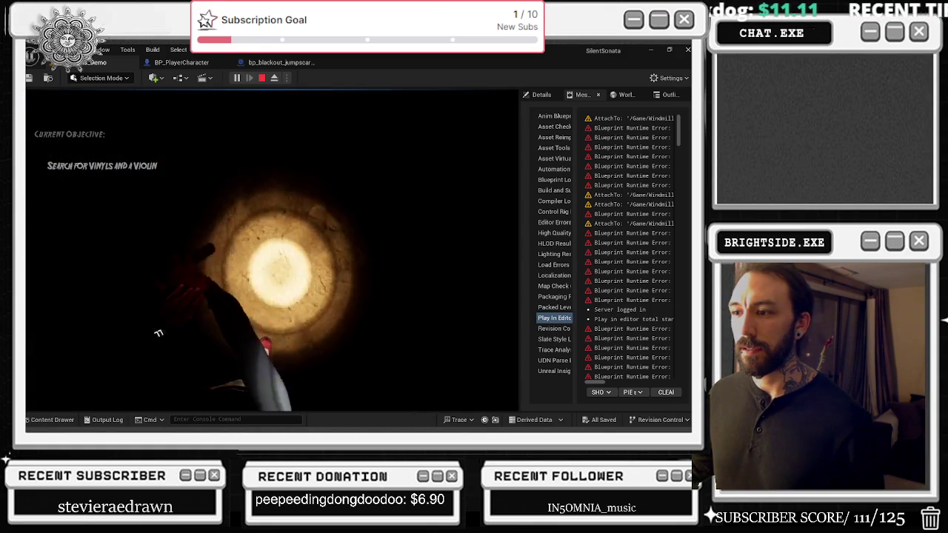
key(c)
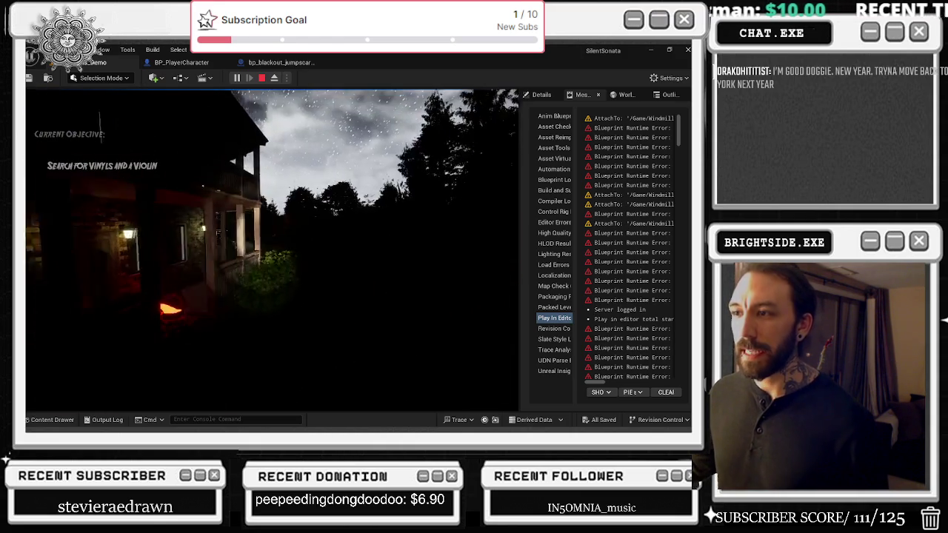
key(Escape)
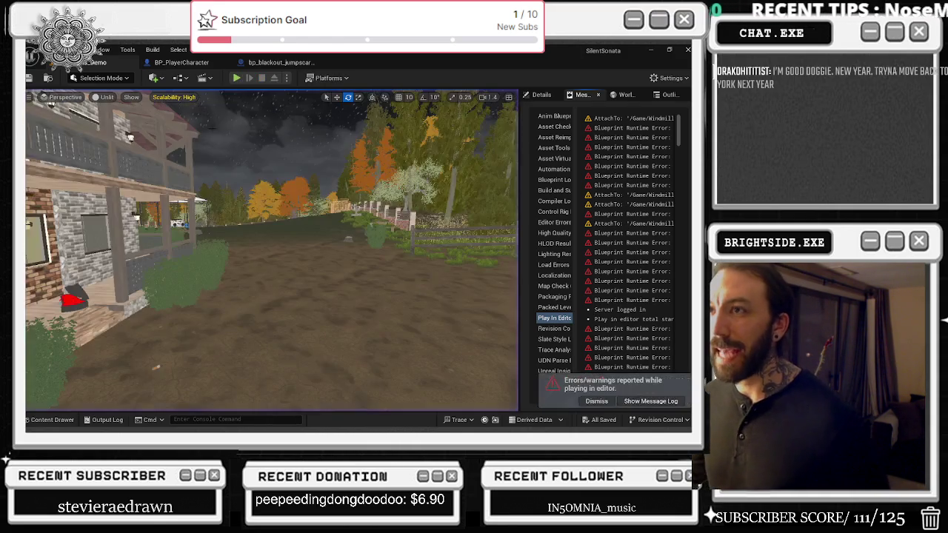
click(278, 63)
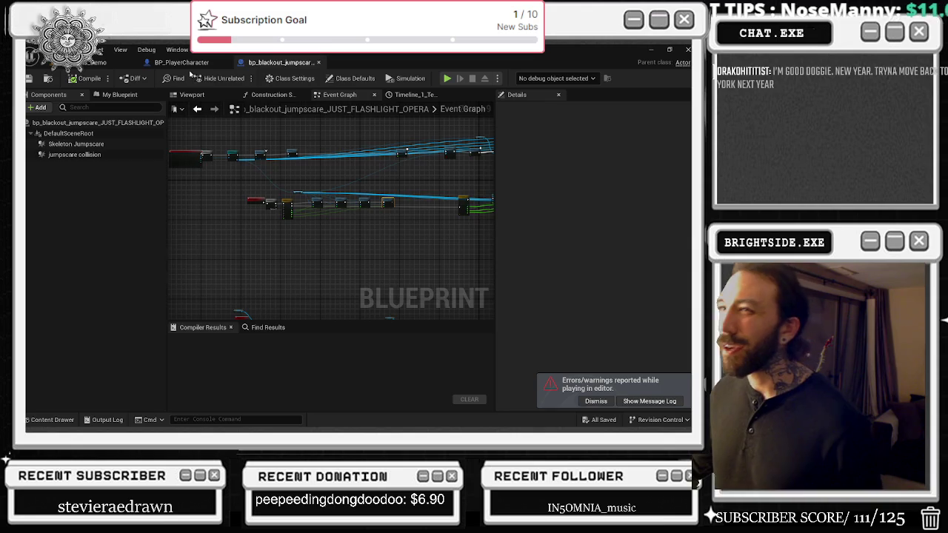
Undo the probe size, arm length and SpringArm reattachment changes in BP_PlayerCharacter.
click(184, 63)
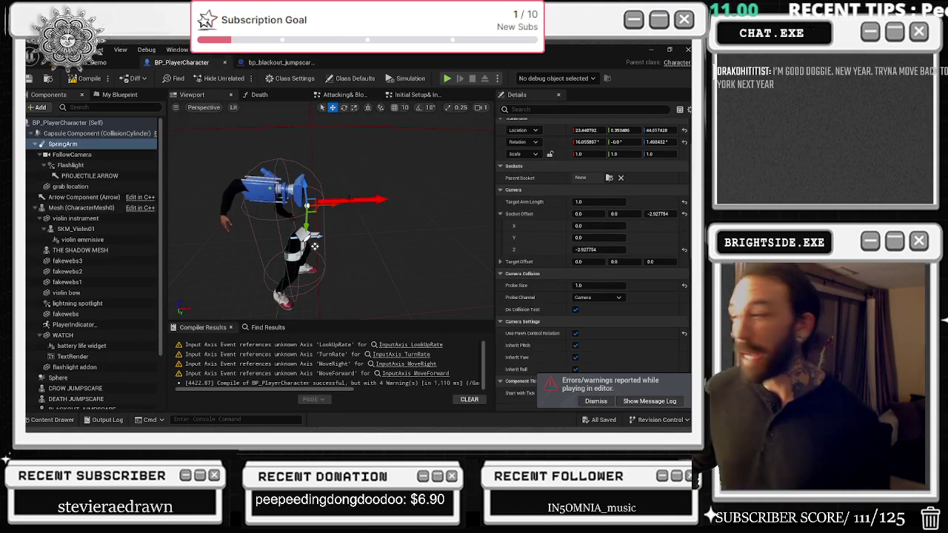
key(ctrl+z)
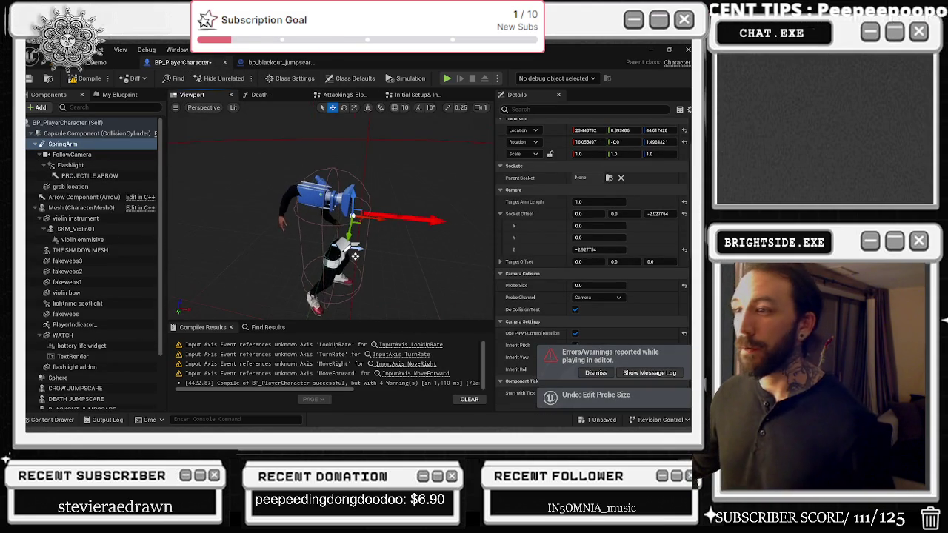
key(ctrl+z)
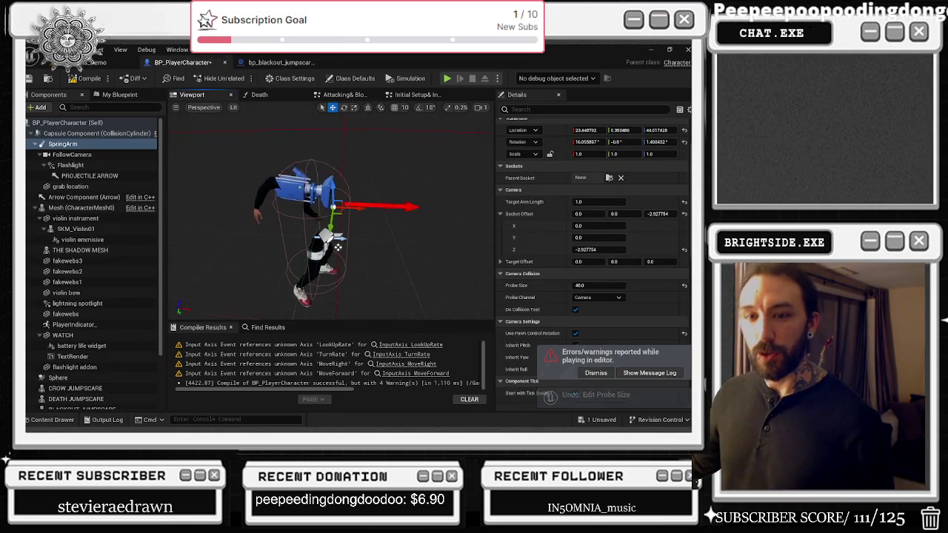
key(ctrl+z)
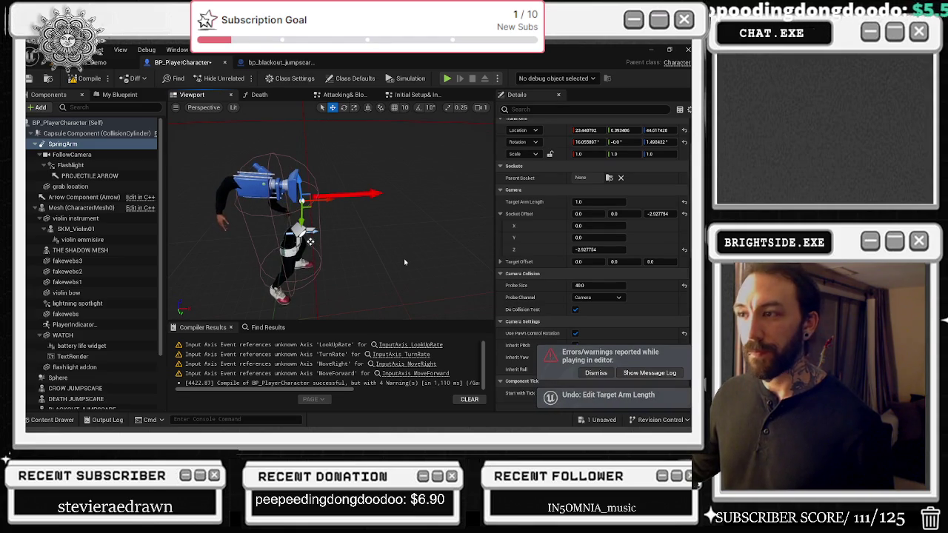
key(ctrl+z)
key(ctrl+z)
key(ctrl+z)
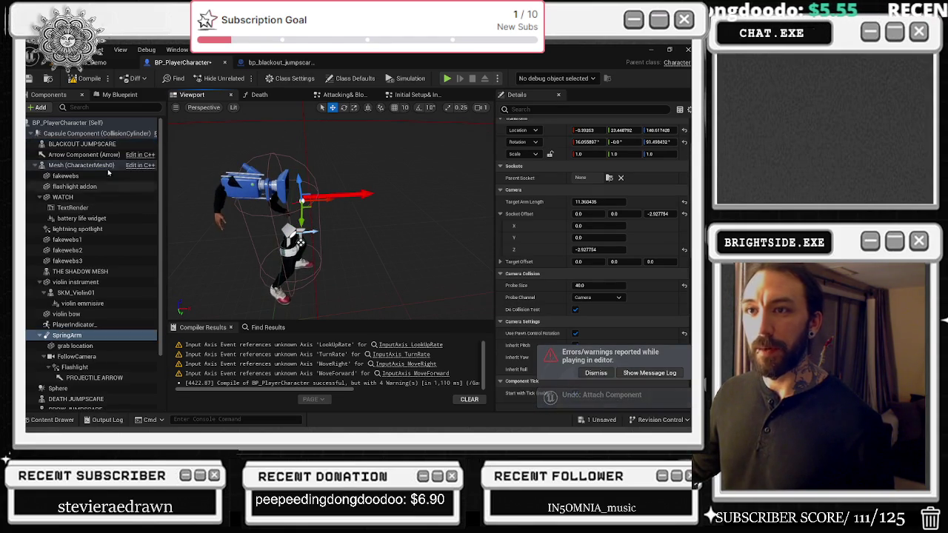
Scroll the SpringArm Details to Camera Lag and return to the Windmills_Demo level.
drag(434, 234, 434, 211)
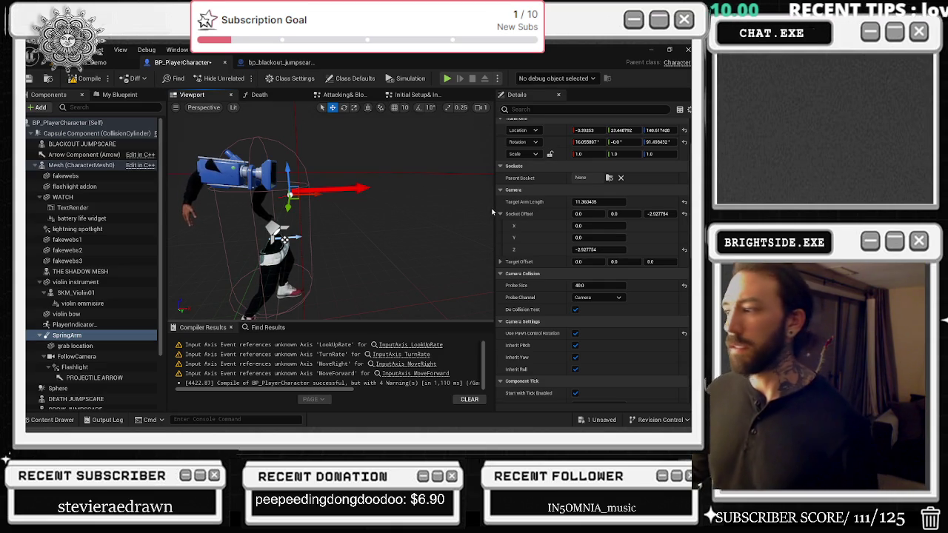
scroll(604, 305, down, 1)
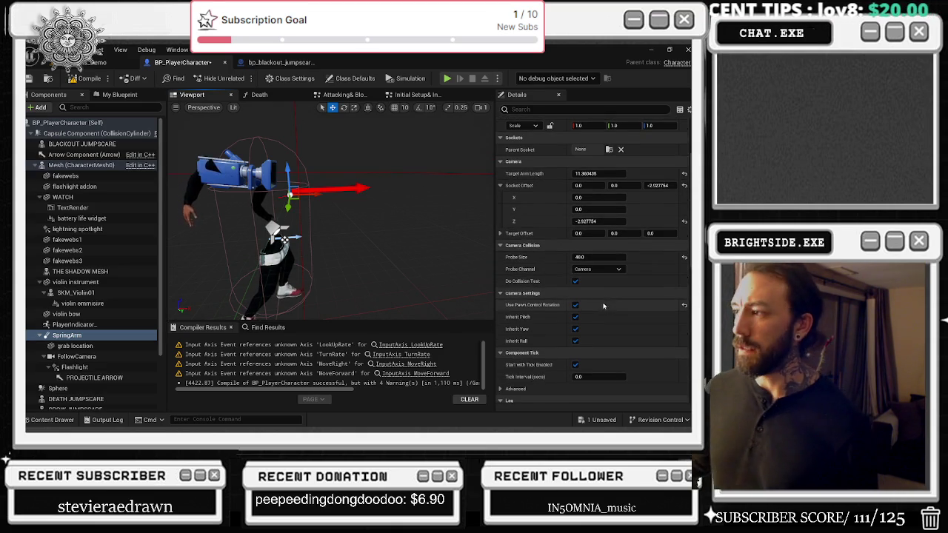
scroll(652, 323, down, 4)
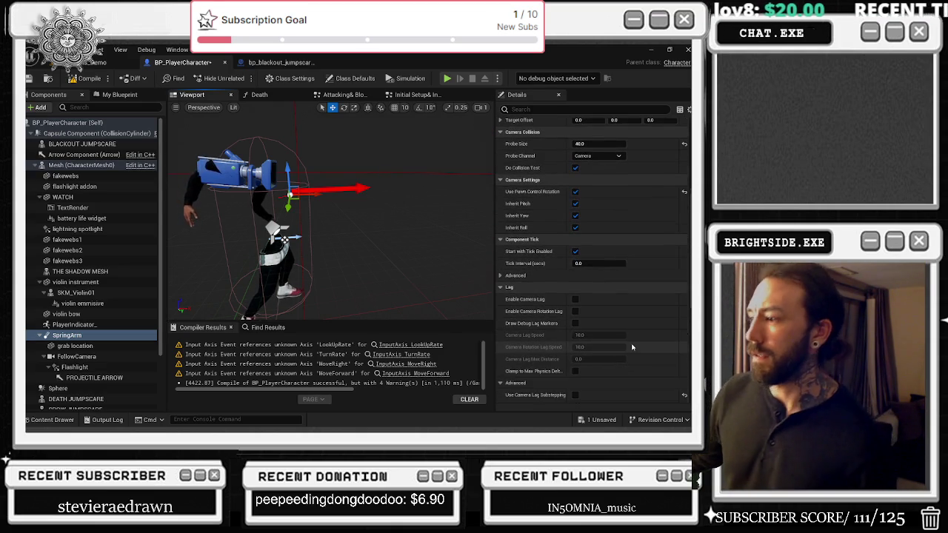
click(97, 62)
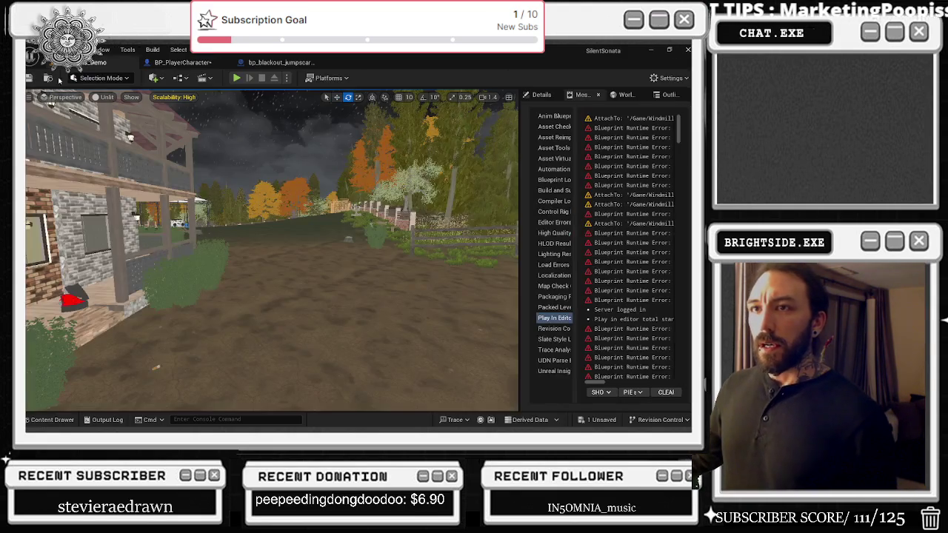
Save the level map and all remaining unsaved content.
click(595, 419)
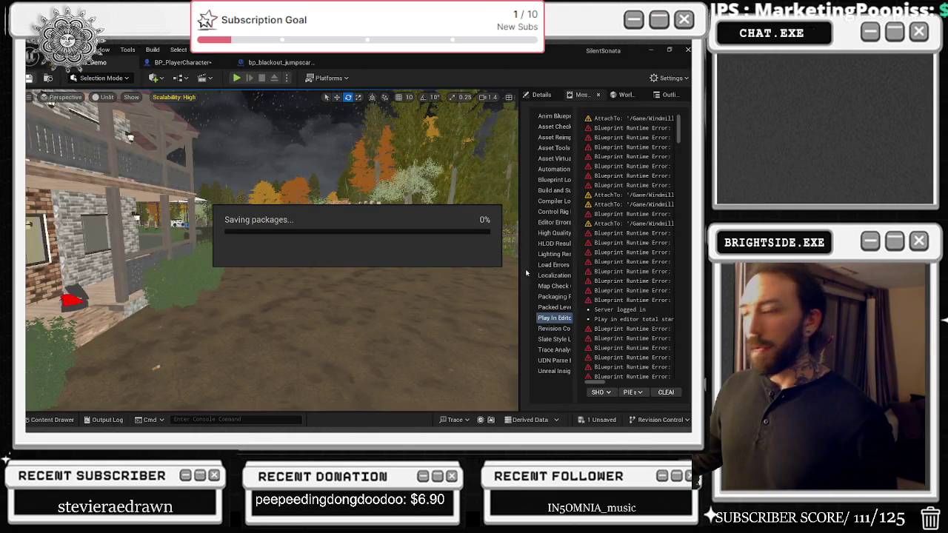
click(606, 420)
click(426, 339)
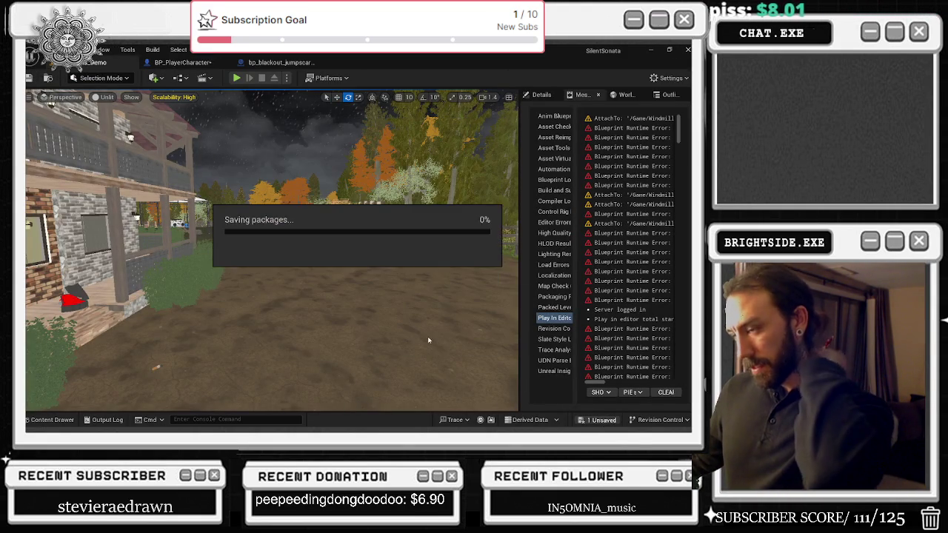
In BP_PlayerCharacter, select Mesh and filter the My Blueprint list for 'constr'.
click(181, 62)
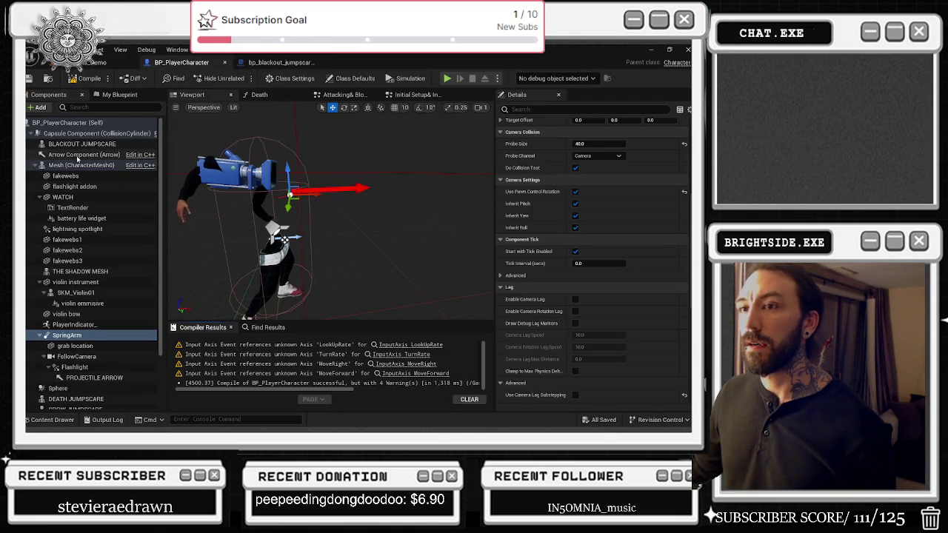
click(82, 165)
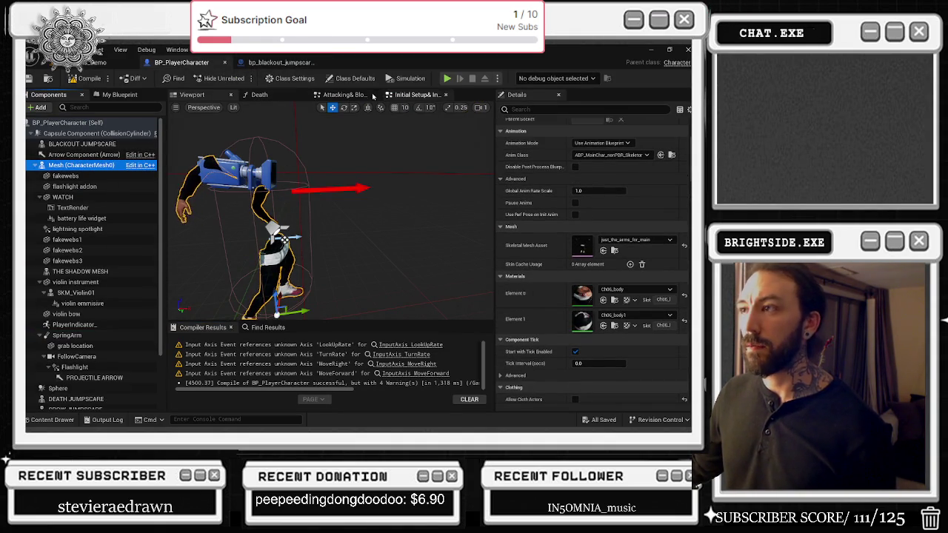
click(118, 94)
click(103, 107)
text(constr)
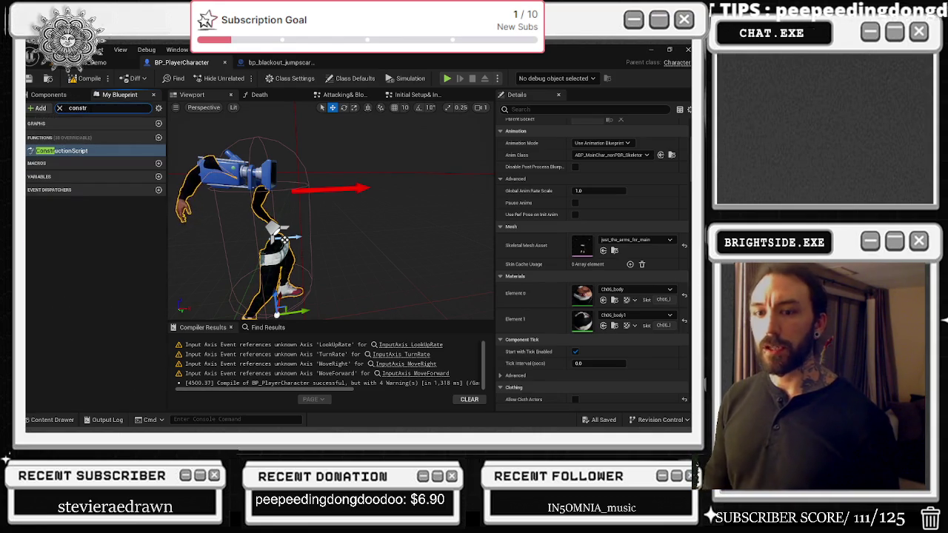
Open the Construction Script, move its entry node below the Hide Bone by Name nodes, and recompile.
double_click(62, 150)
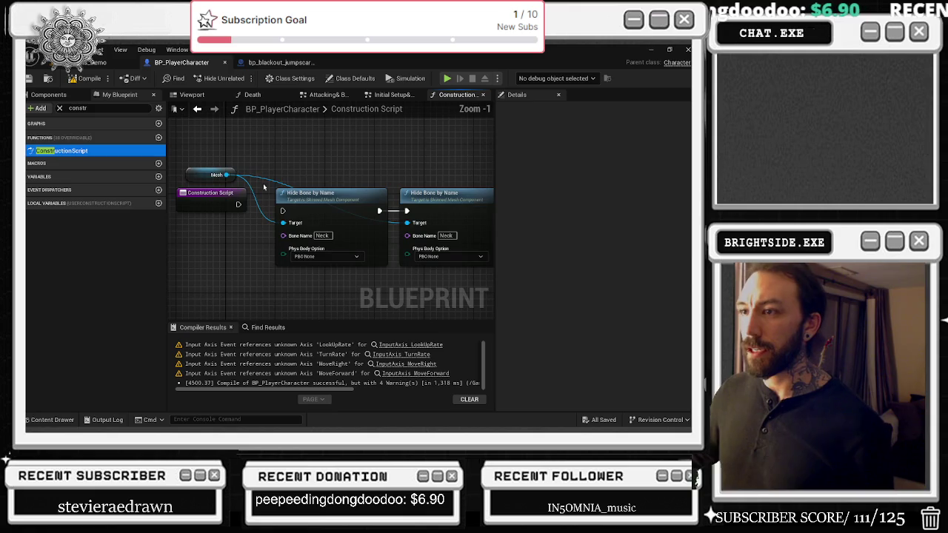
scroll(348, 165, down, 2)
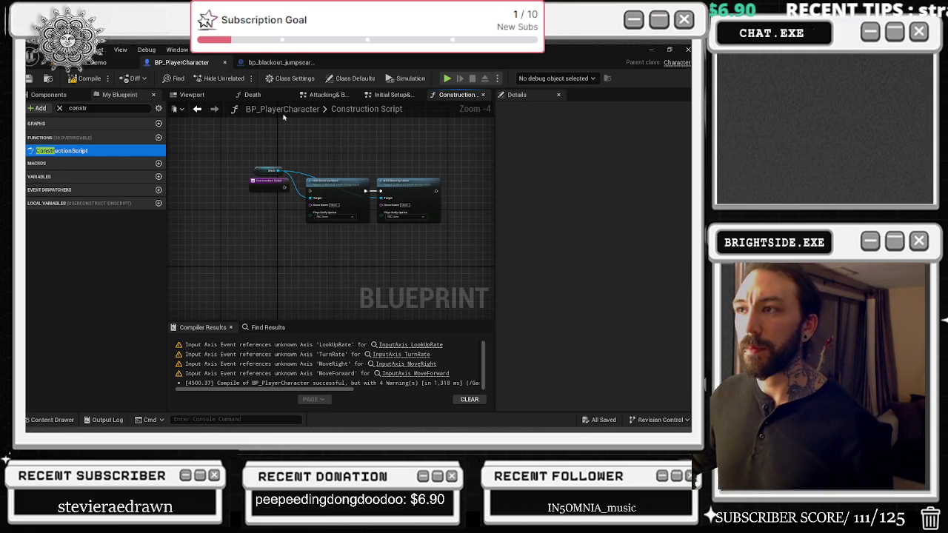
click(59, 108)
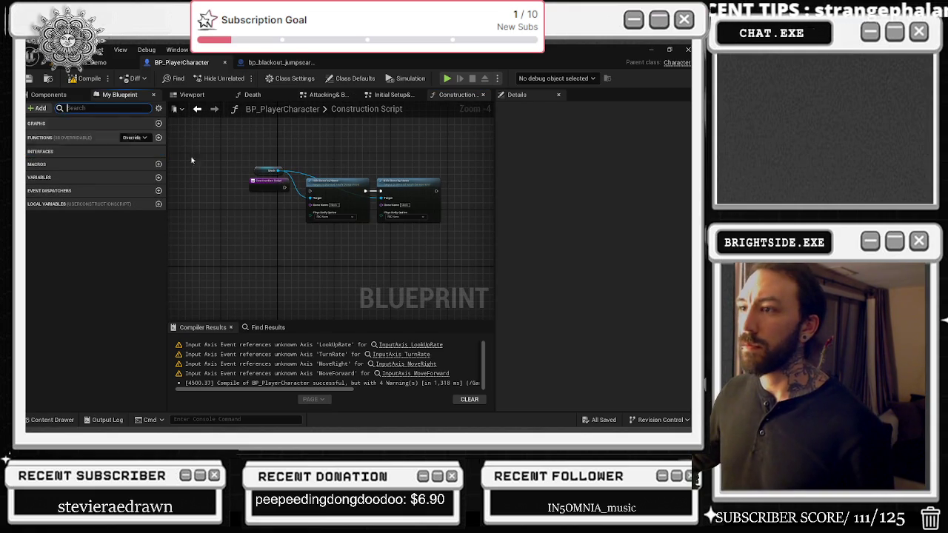
drag(264, 187, 260, 247)
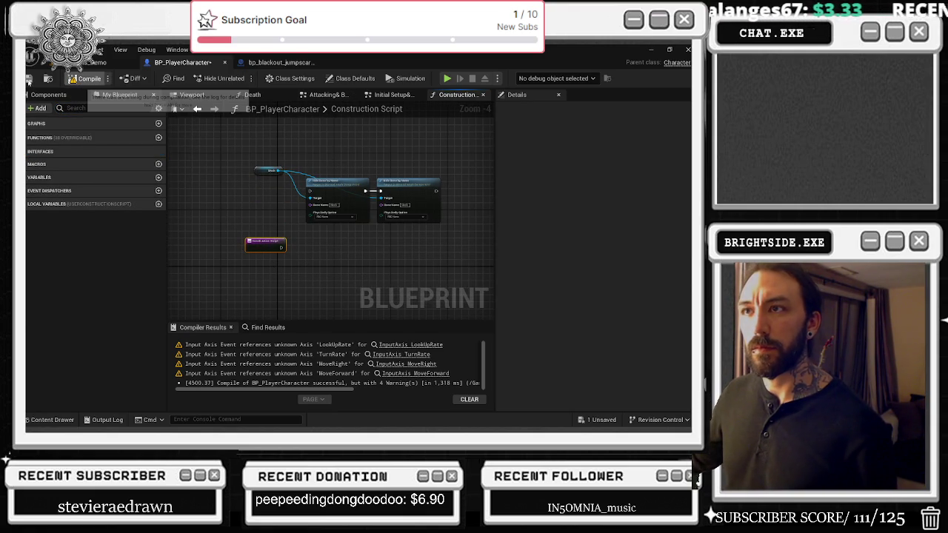
click(28, 80)
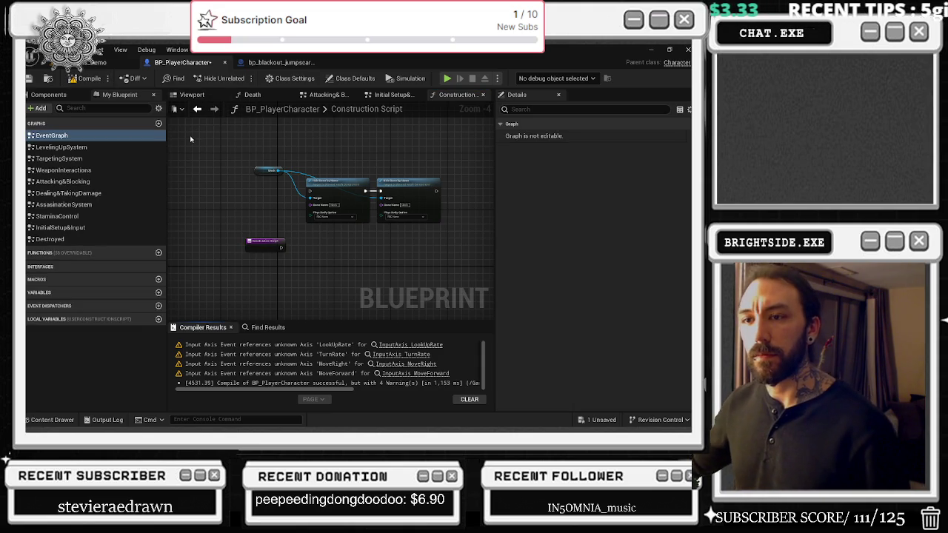
Dock the Components tab beside My Blueprint, select Mesh, and browse to its animation blueprint.
click(33, 94)
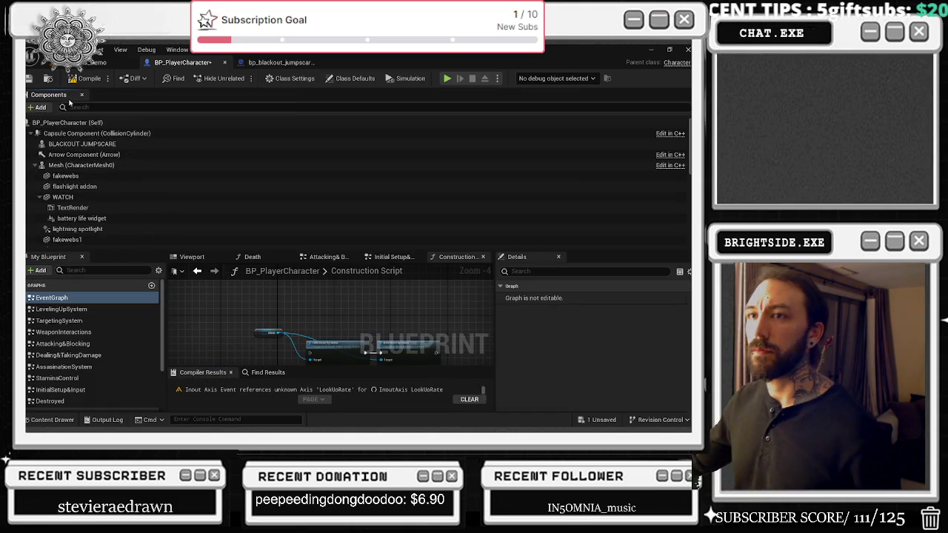
drag(65, 97, 96, 257)
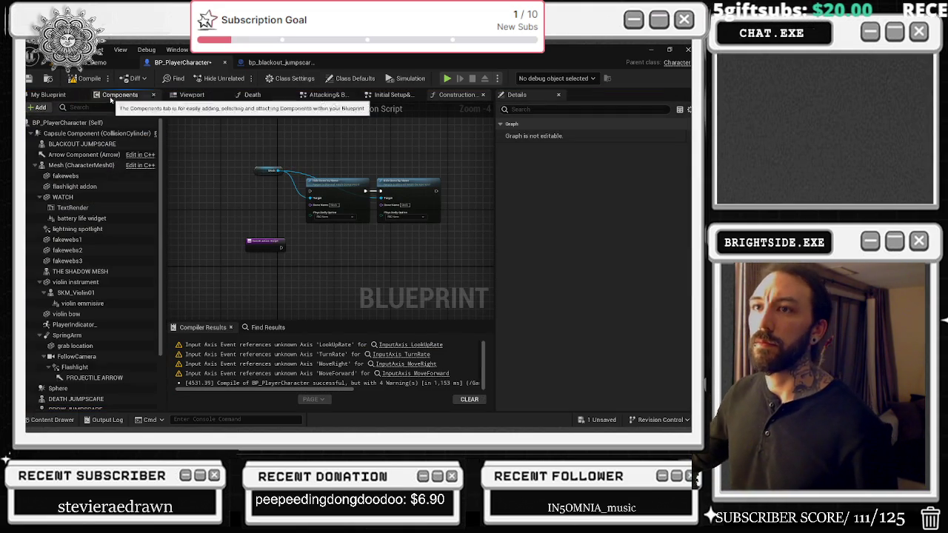
click(71, 95)
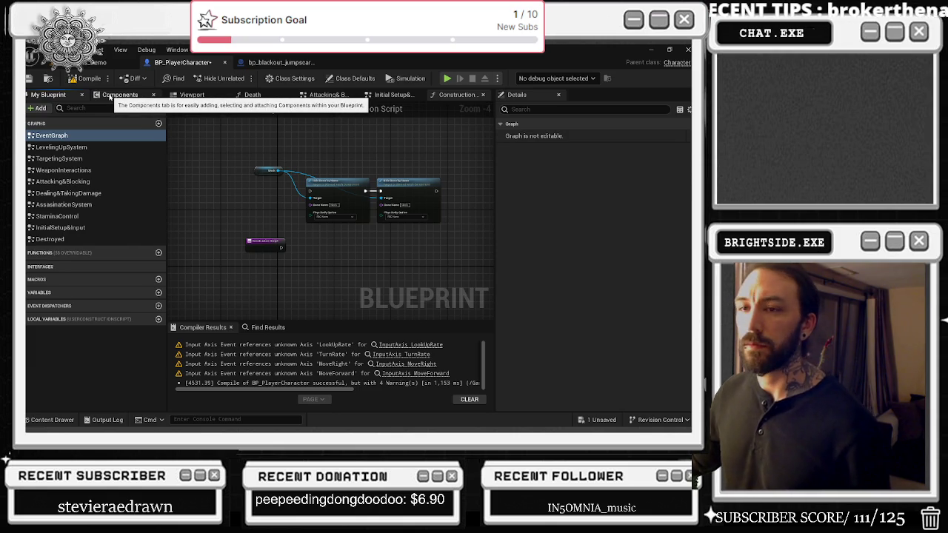
click(109, 97)
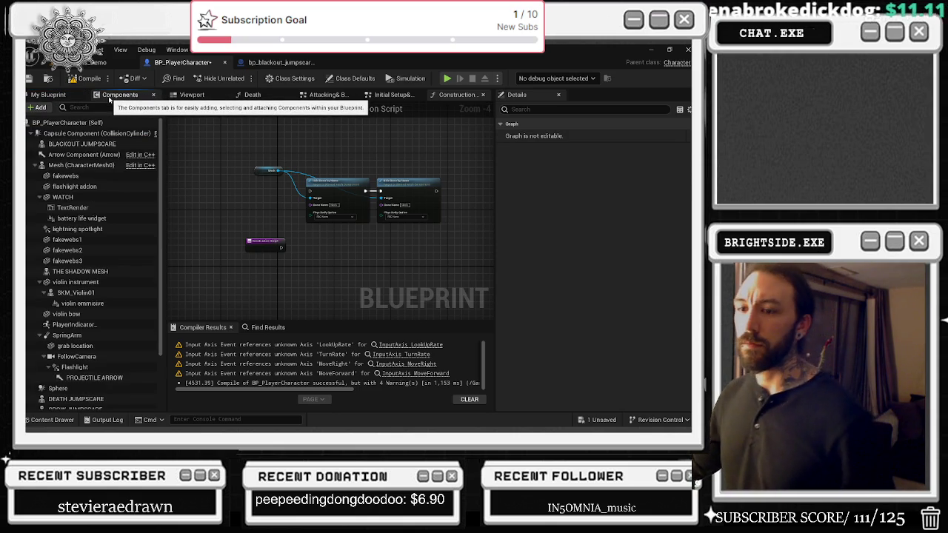
click(74, 165)
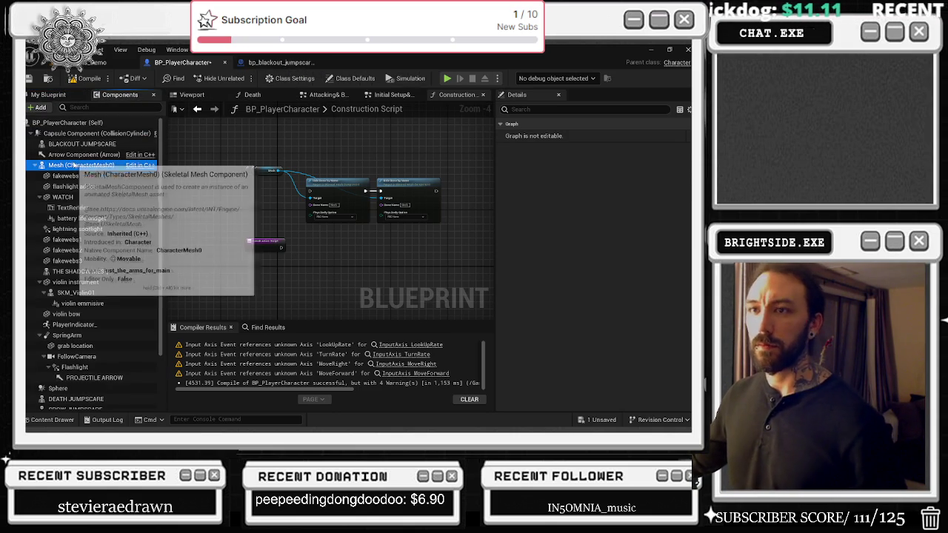
click(671, 289)
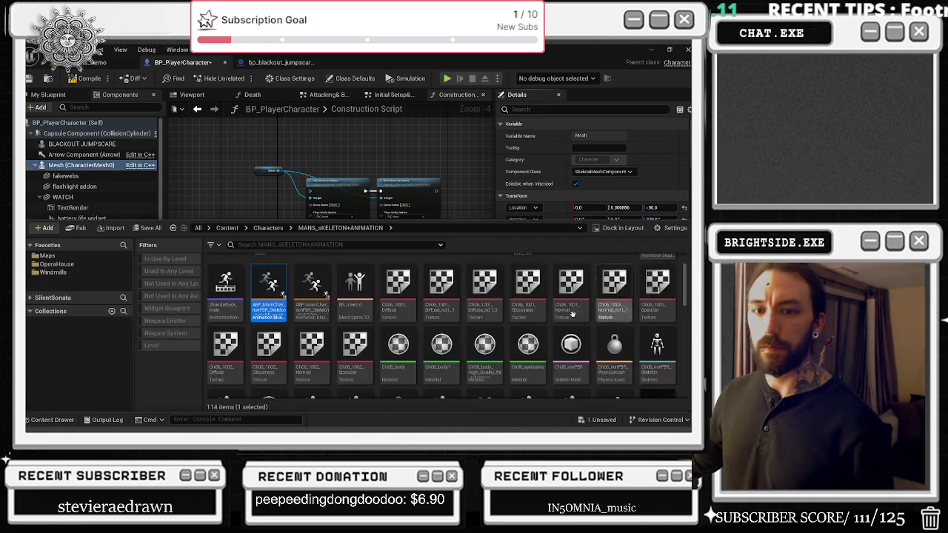
Open the animation blueprint and its Main_character_blend_space_NEW blend space node.
double_click(280, 289)
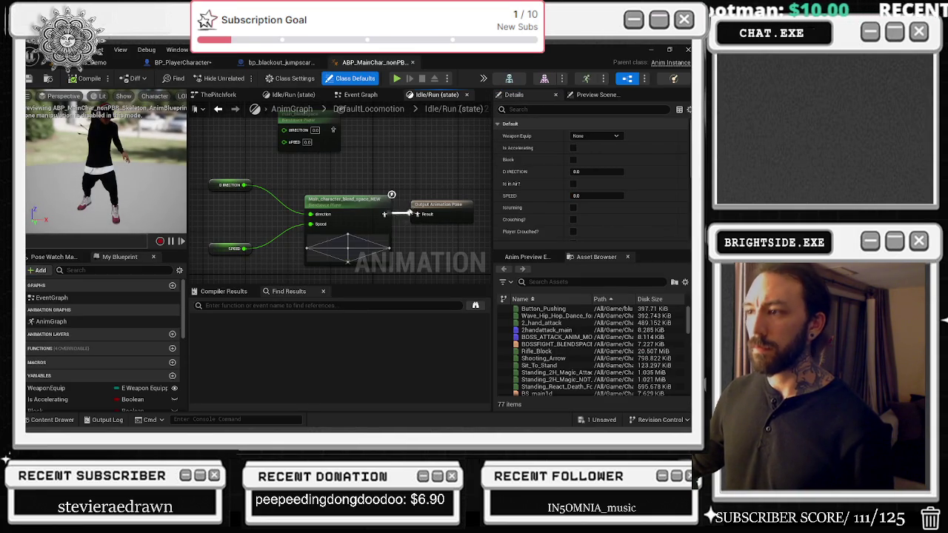
double_click(335, 205)
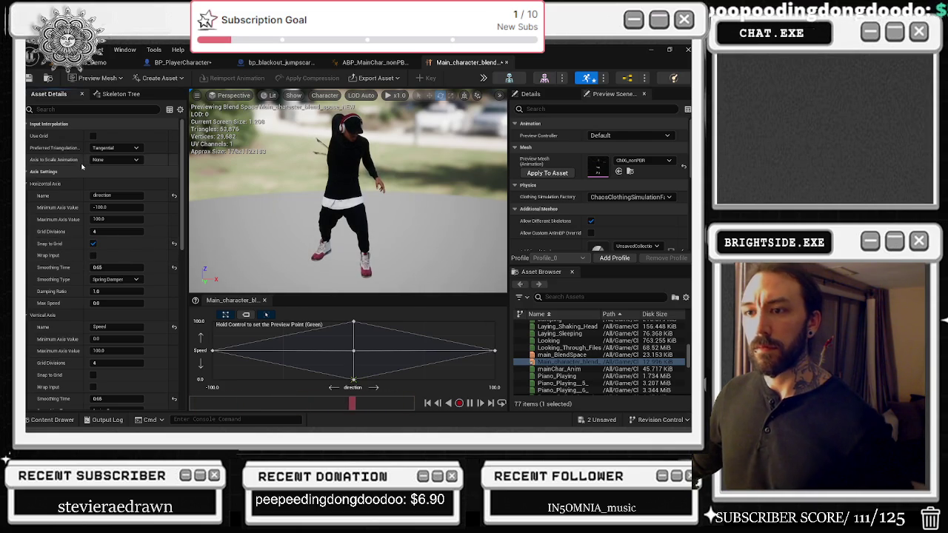
Set both axes' smoothing time and the sample weight speed to 1.0.
click(111, 268)
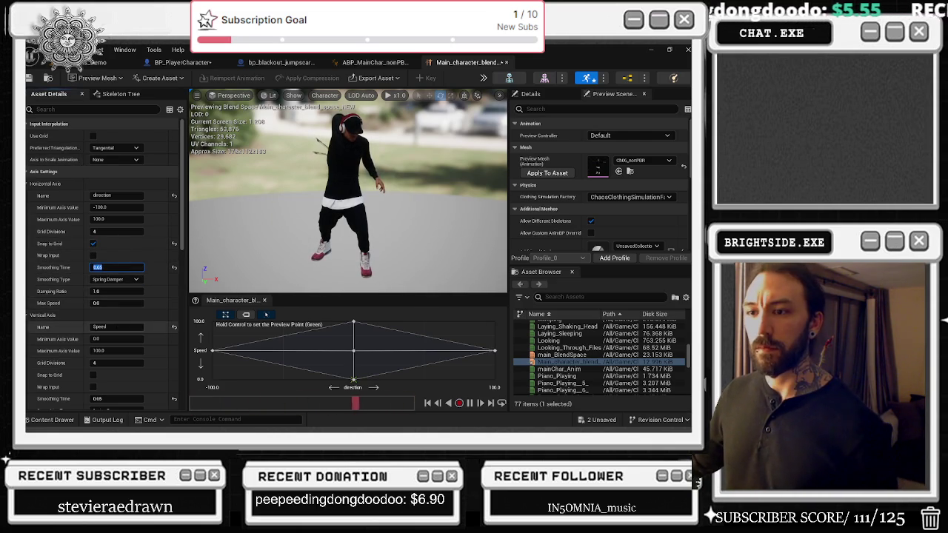
text(1)
key(Return)
scroll(118, 384, down, 1)
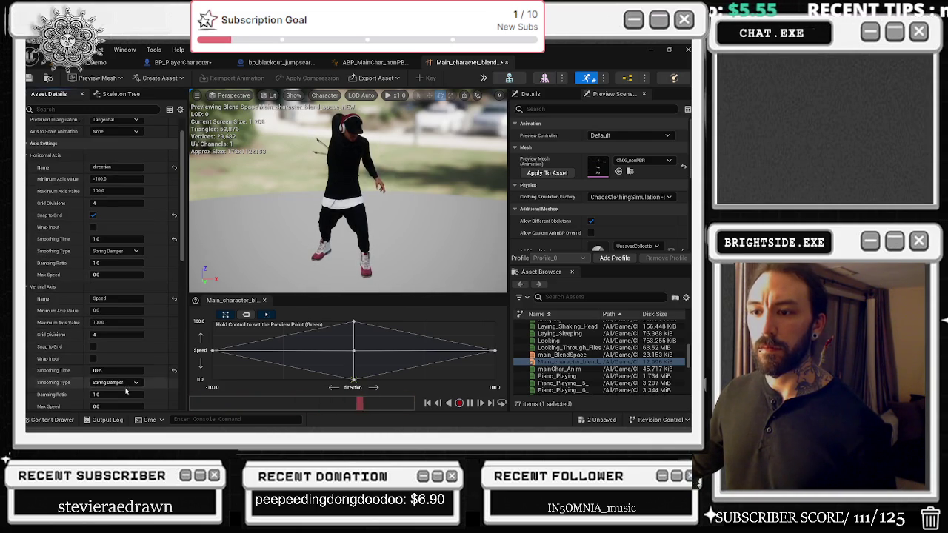
text(1)
key(Return)
scroll(82, 374, down, 6)
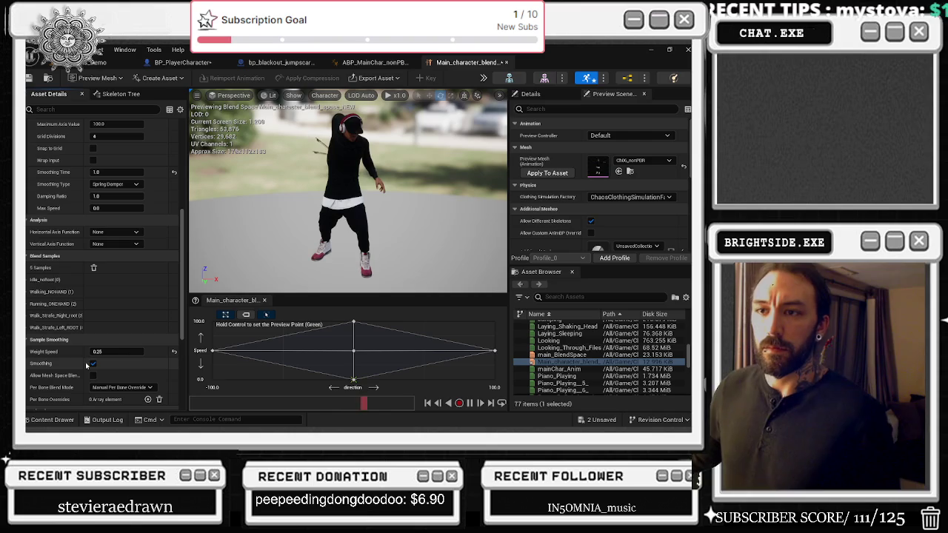
click(92, 363)
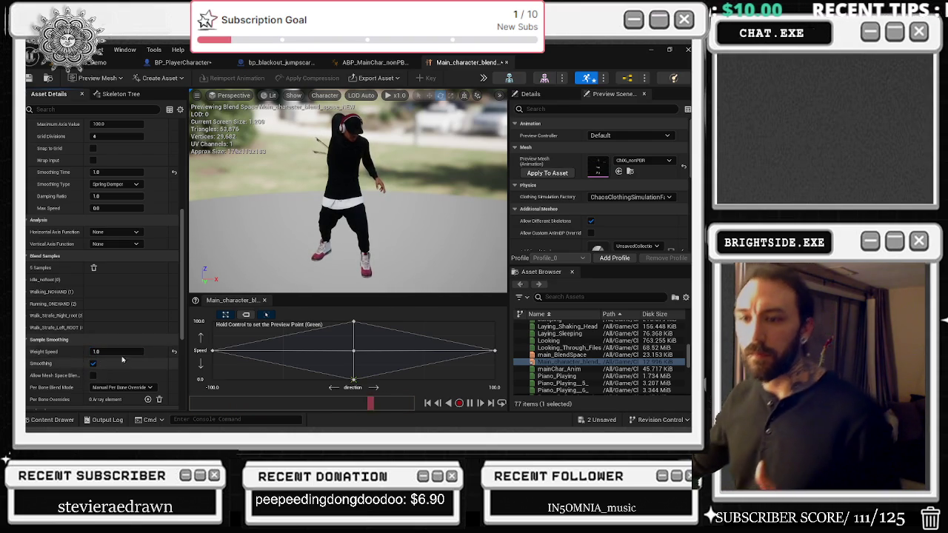
Save the blueprint and blend space from the unsaved-assets list, then return to the level.
scroll(118, 369, down, 3)
scroll(161, 370, down, 3)
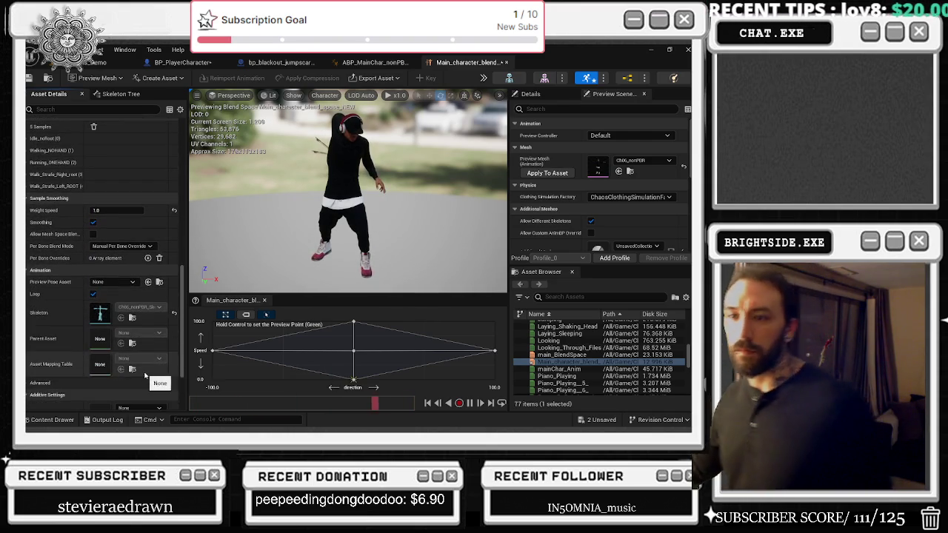
scroll(128, 288, down, 3)
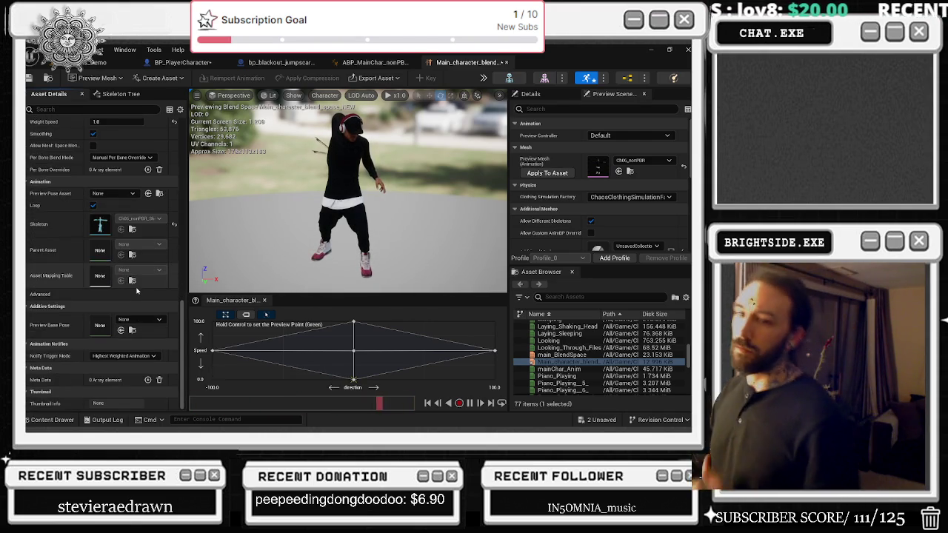
click(599, 421)
click(426, 340)
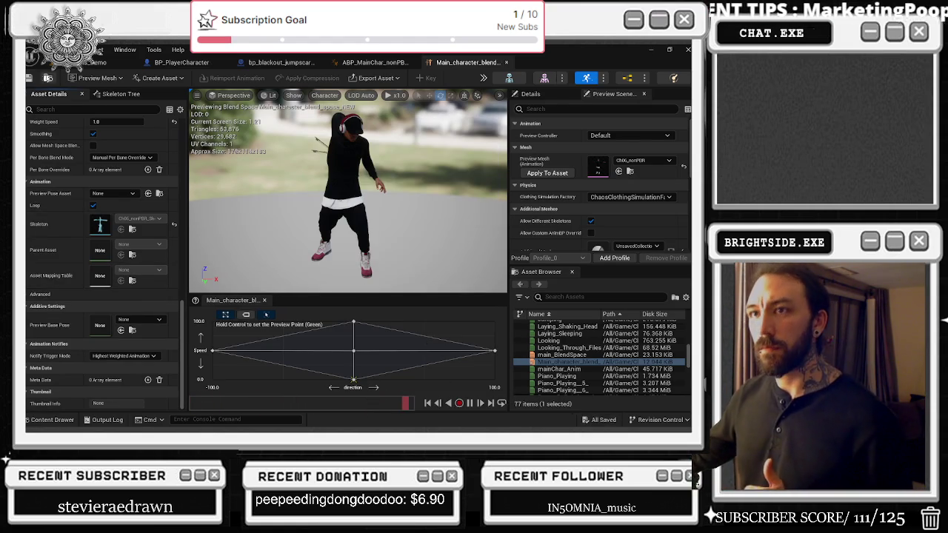
click(105, 62)
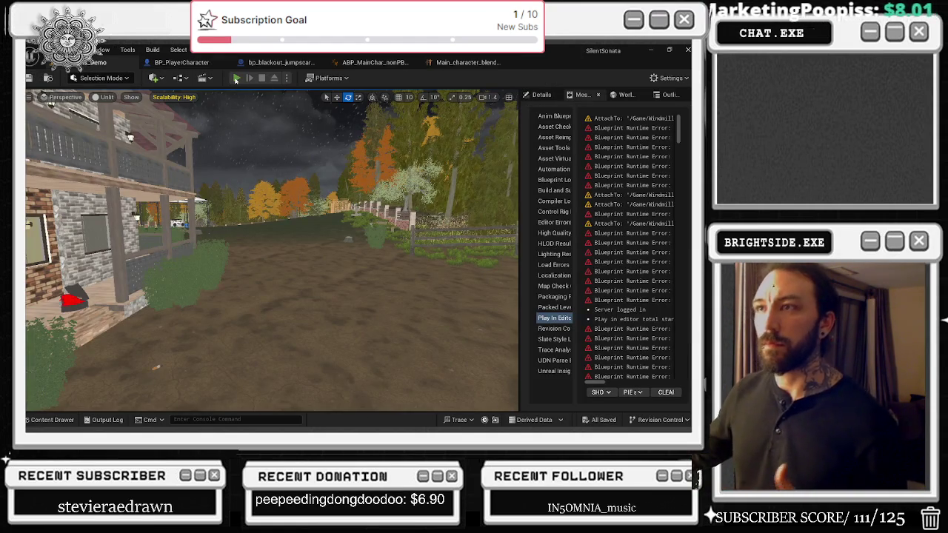
Play-test the night forest level in the editor, then stop the session.
click(236, 79)
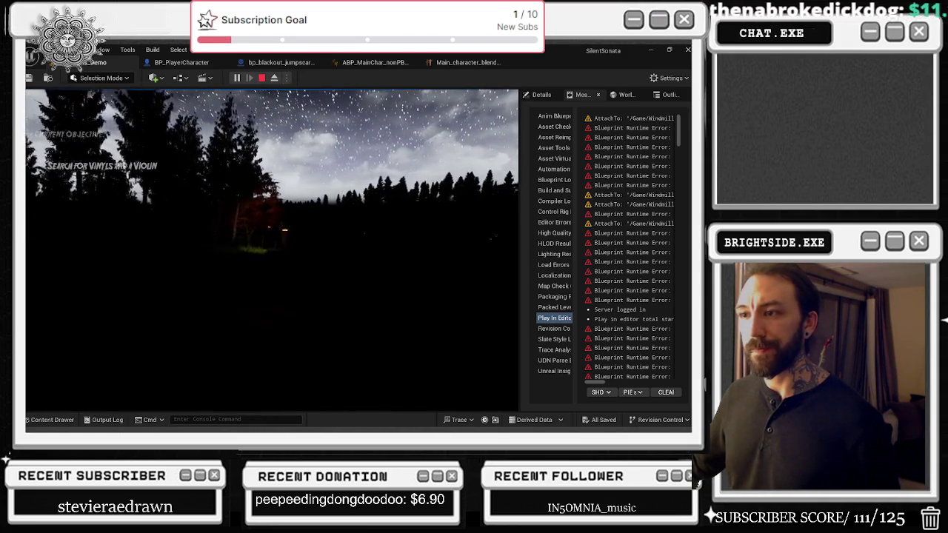
key(Escape)
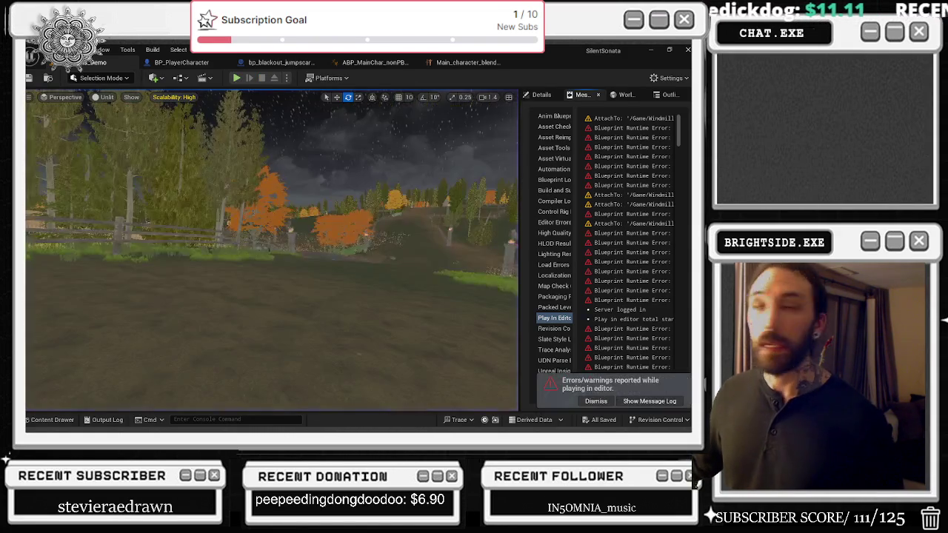
Review the Main_character_blend blend space and ABP_MainChar's Idle/Run graph, then go back to the level.
click(491, 62)
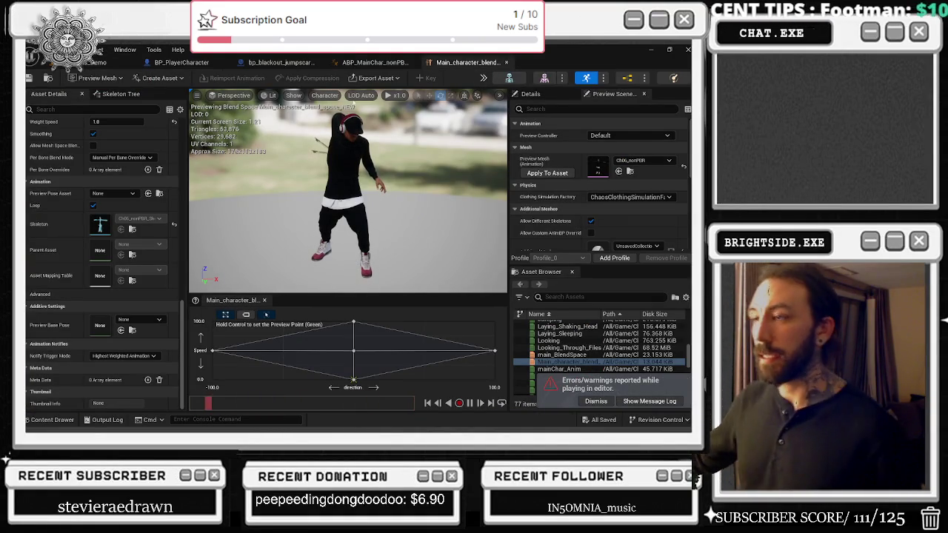
click(370, 62)
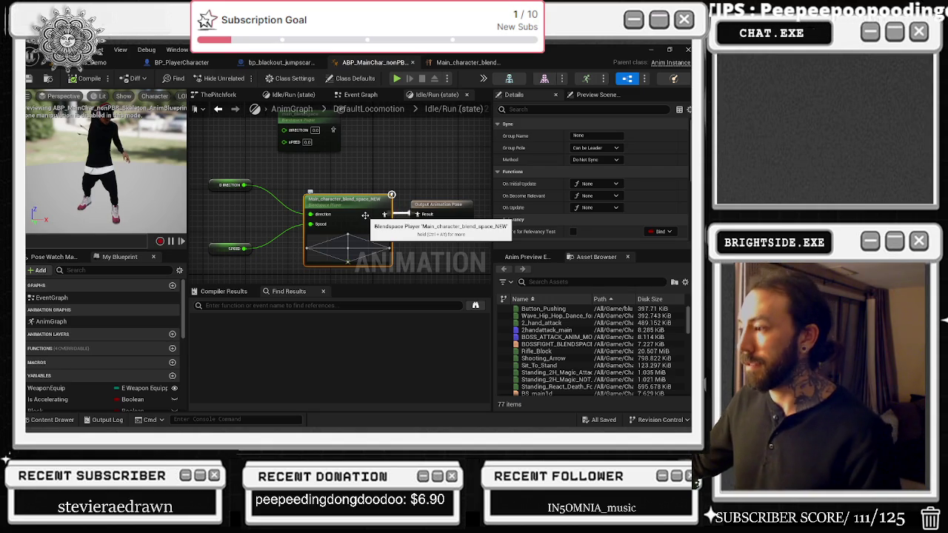
click(405, 216)
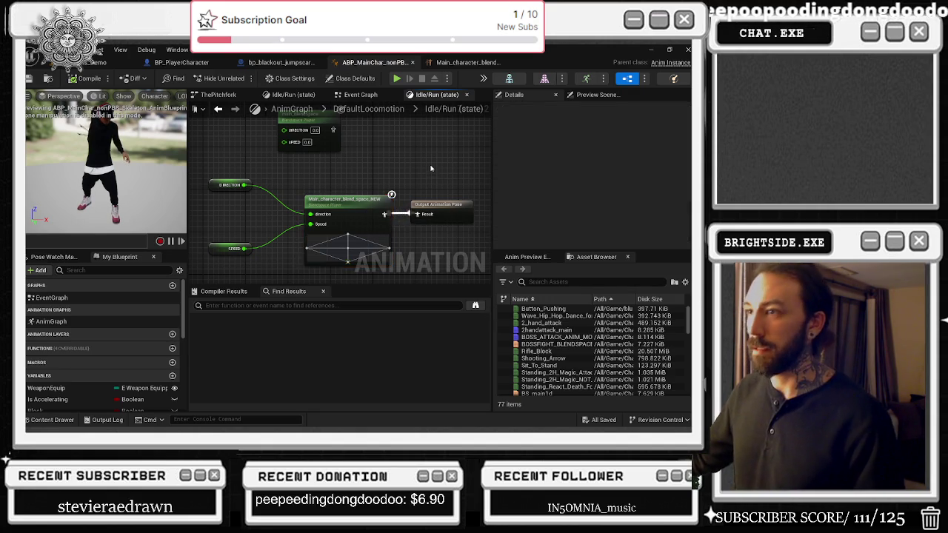
drag(405, 216, 381, 255)
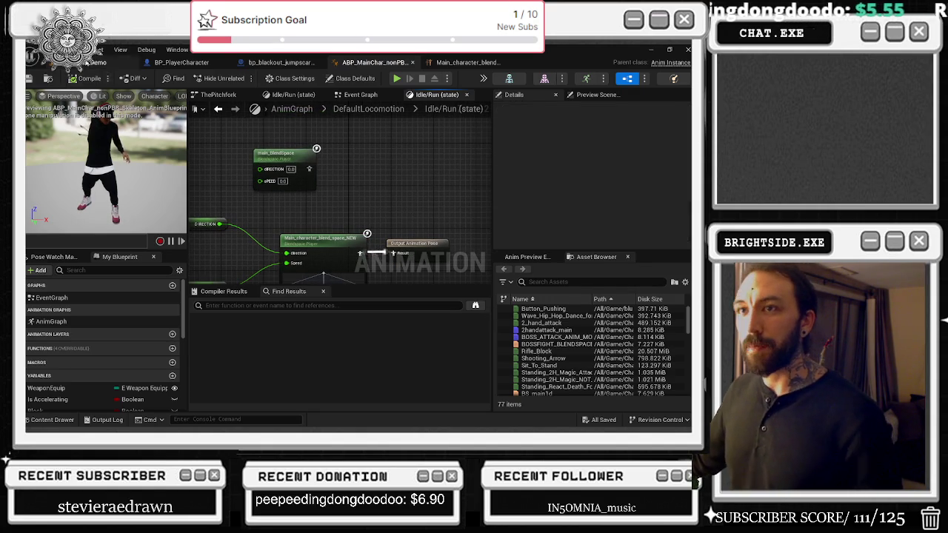
click(88, 62)
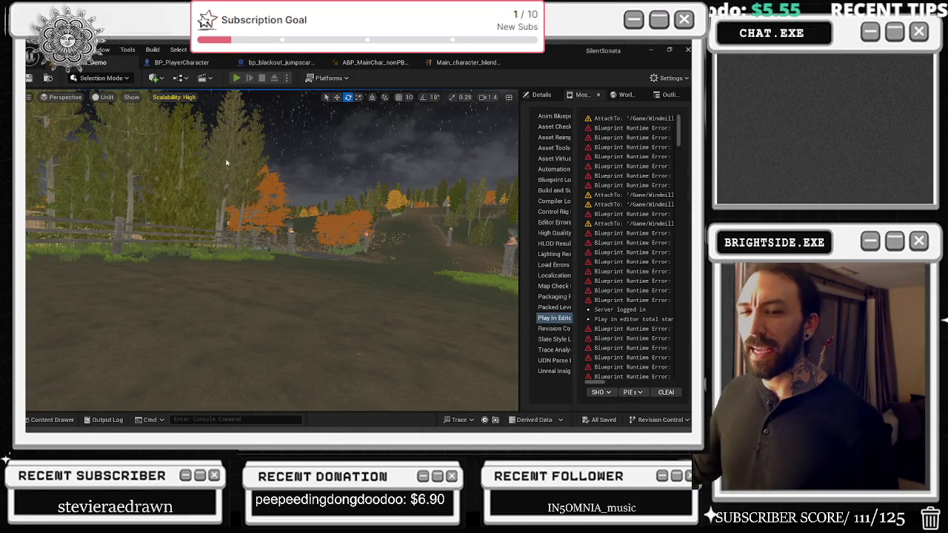
Play-test the level, crouching the character in game, then stop the session.
key(alt+p)
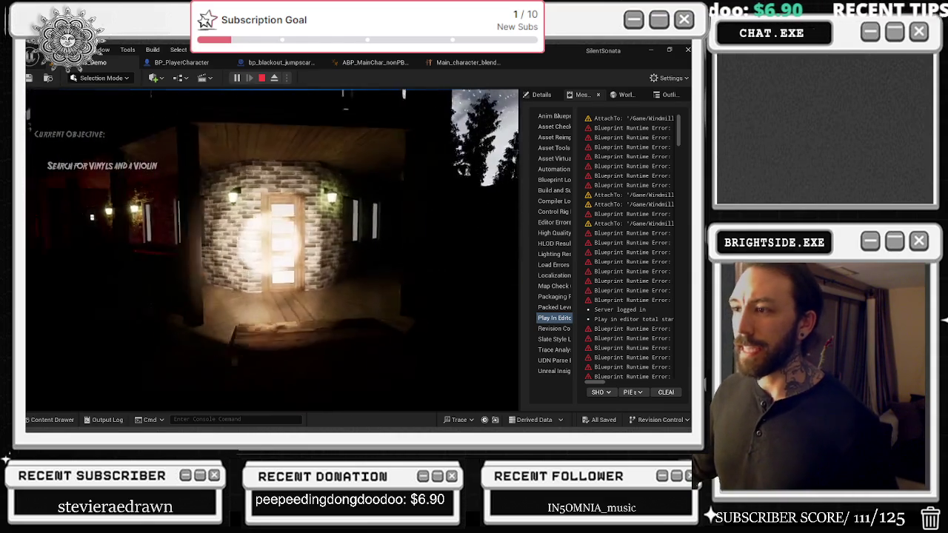
key(c)
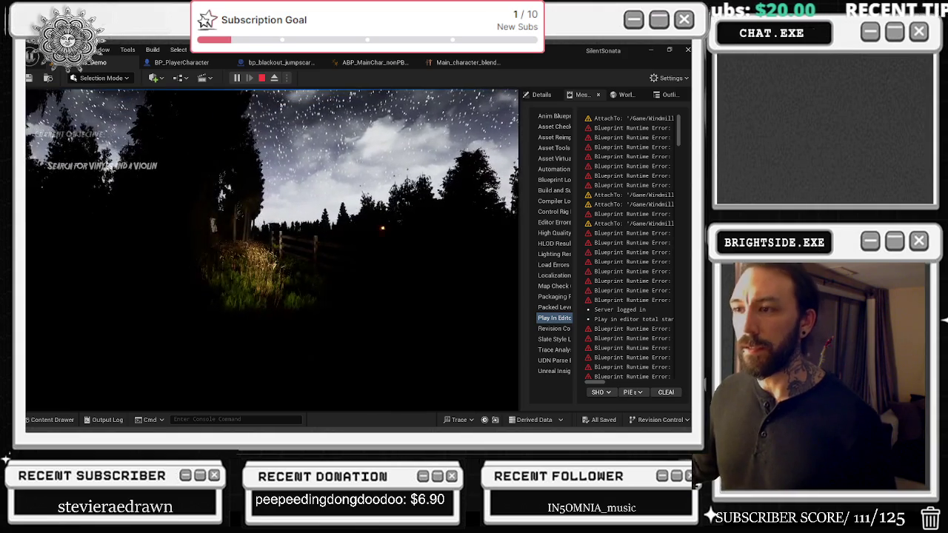
key(Escape)
Open BP_PlayerCharacter, then bring the browser's Twitch stream window forward.
click(204, 66)
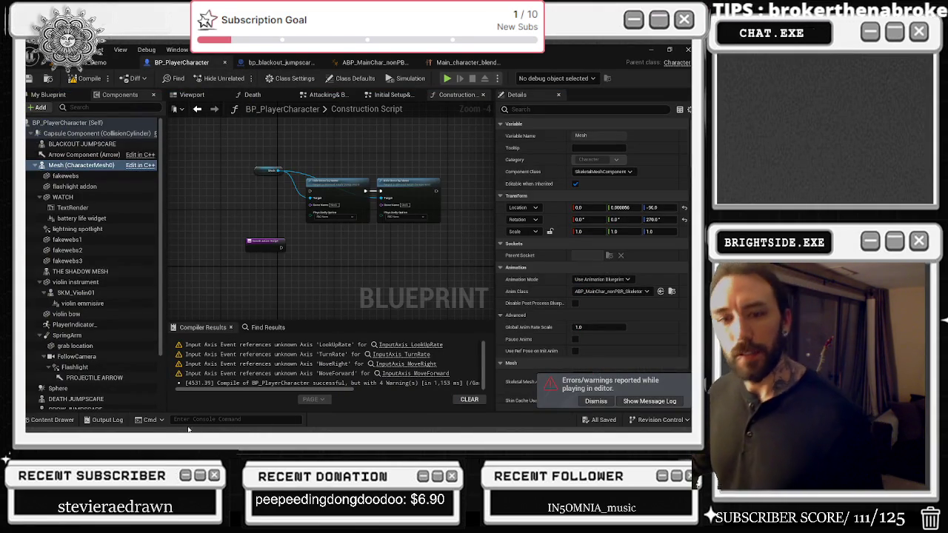
key(alt+Tab)
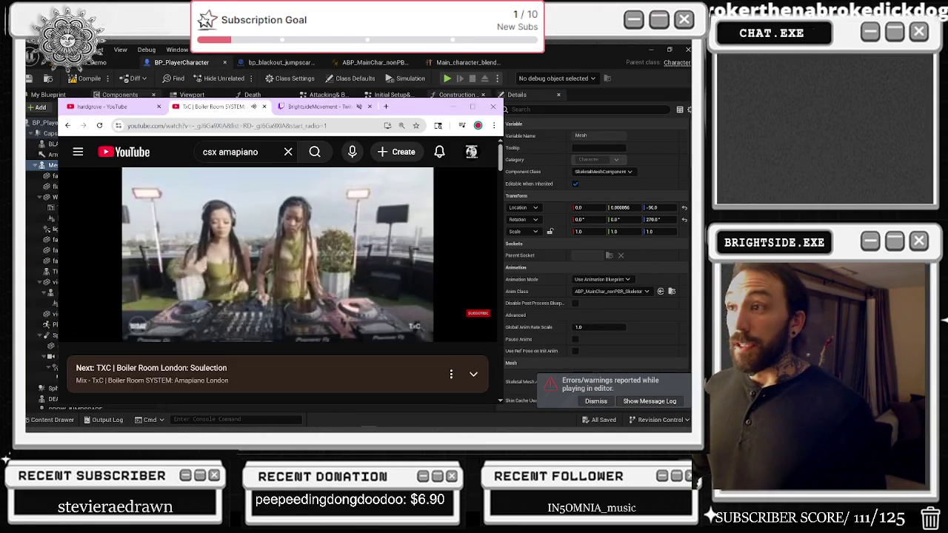
click(318, 108)
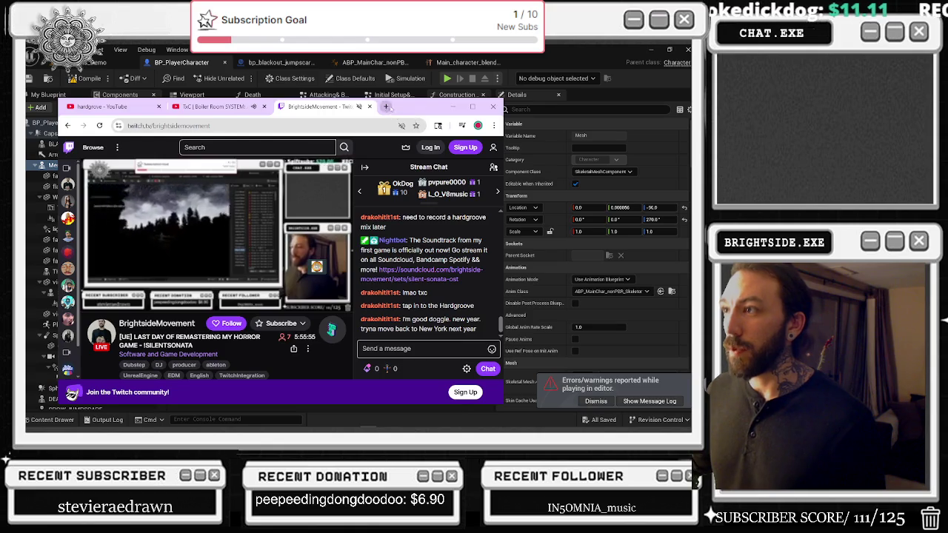
Open a new browser tab and clear the mistyped 'chatghp' address.
click(386, 106)
double_click(474, 108)
text(chatghp)
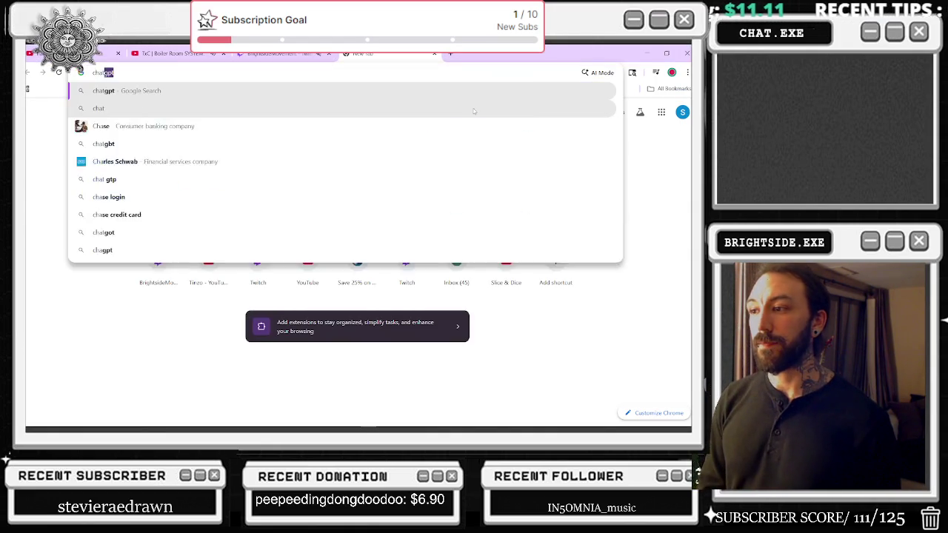
key(BackSpace)
key(BackSpace)
key(BackSpace)
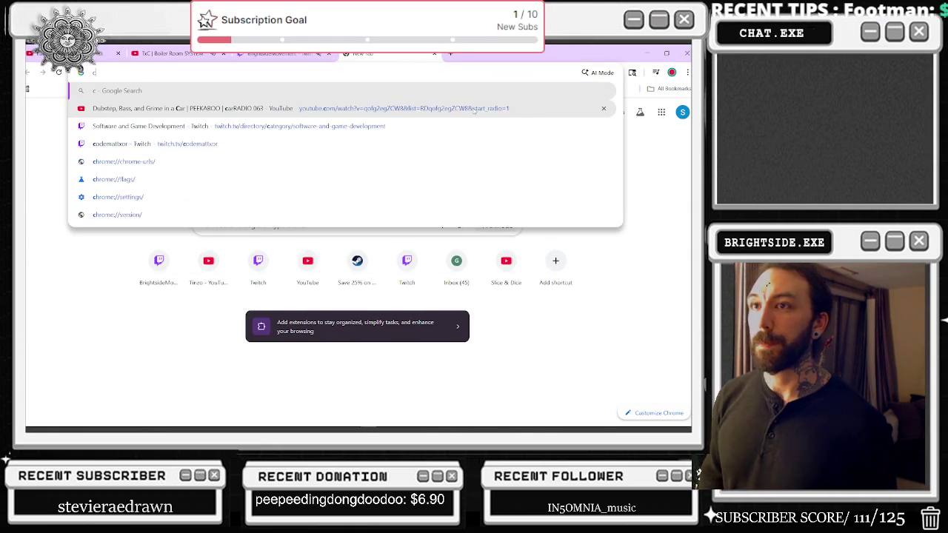
click(178, 54)
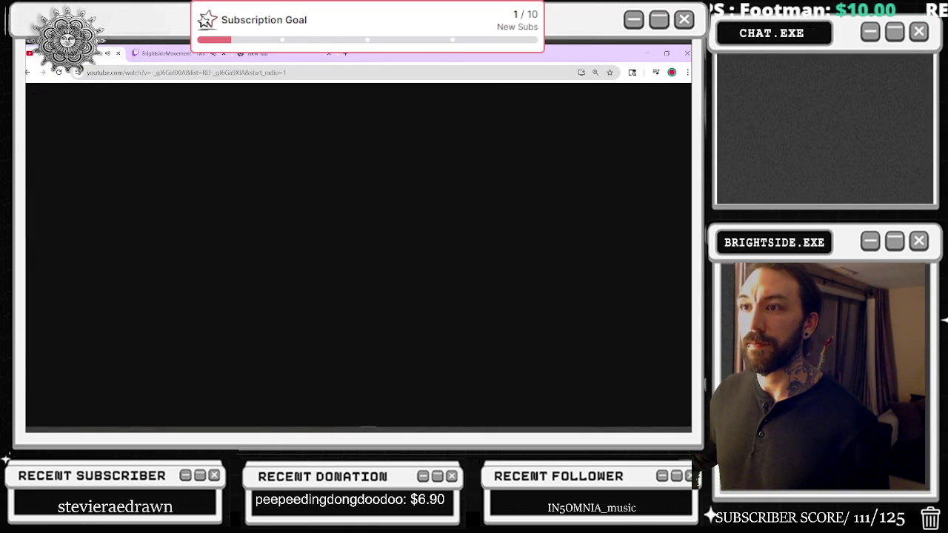
Search Google for 'chatgpt' in a new browser window.
key(ctrl+n)
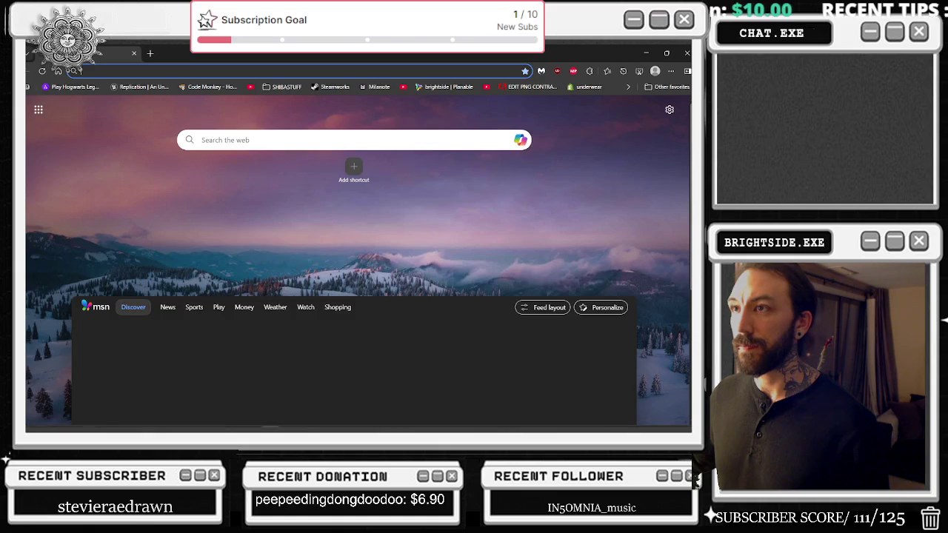
text(chat)
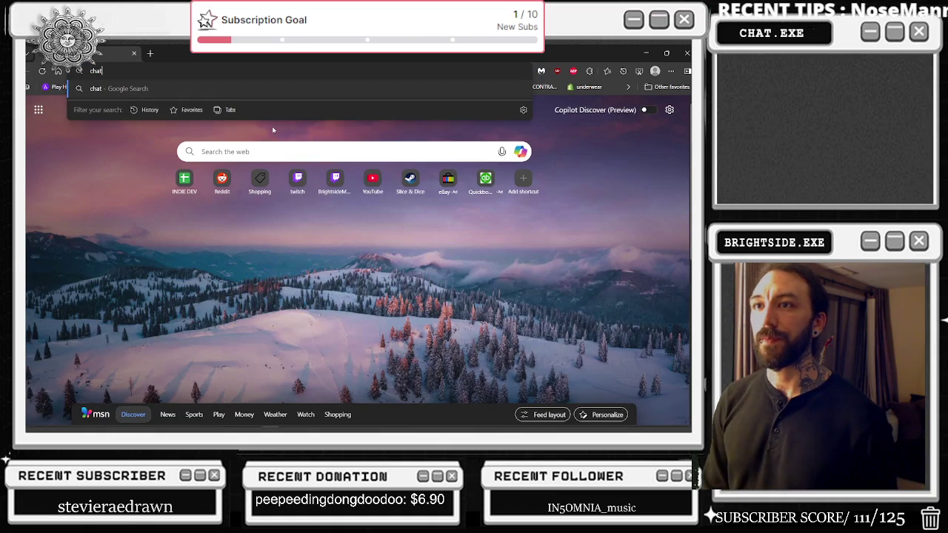
text(gpt)
key(Return)
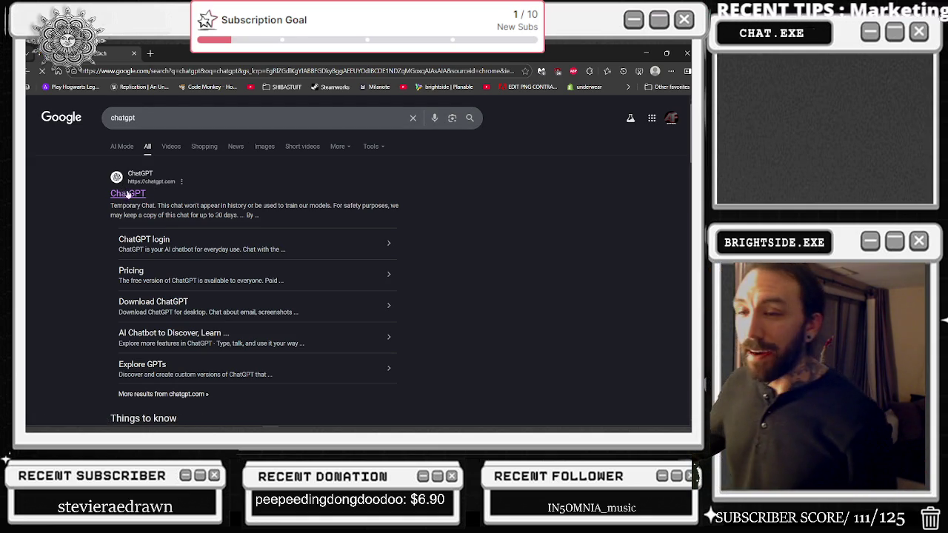
Open the ChatGPT site, then minimize the ChatGPT, YouTube and Twitch windows to reveal Unreal.
click(126, 194)
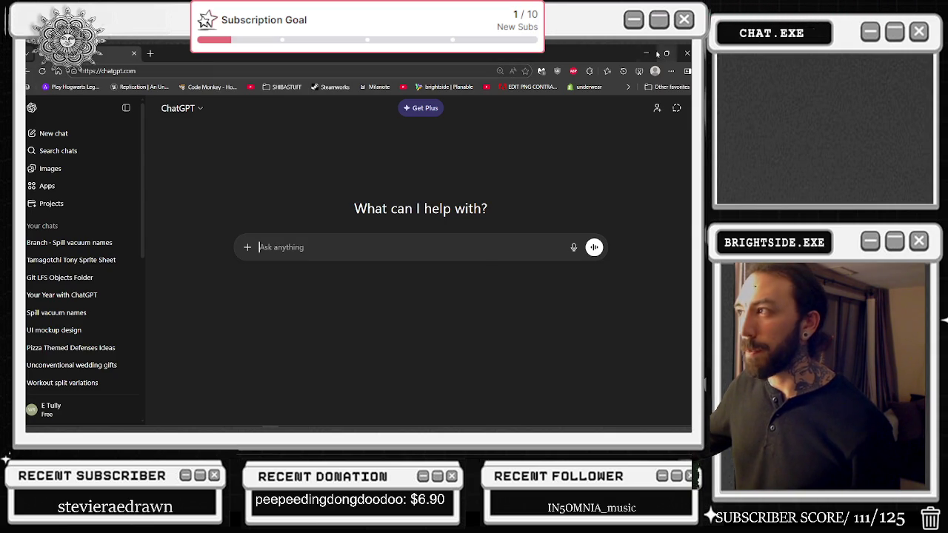
click(656, 54)
click(655, 83)
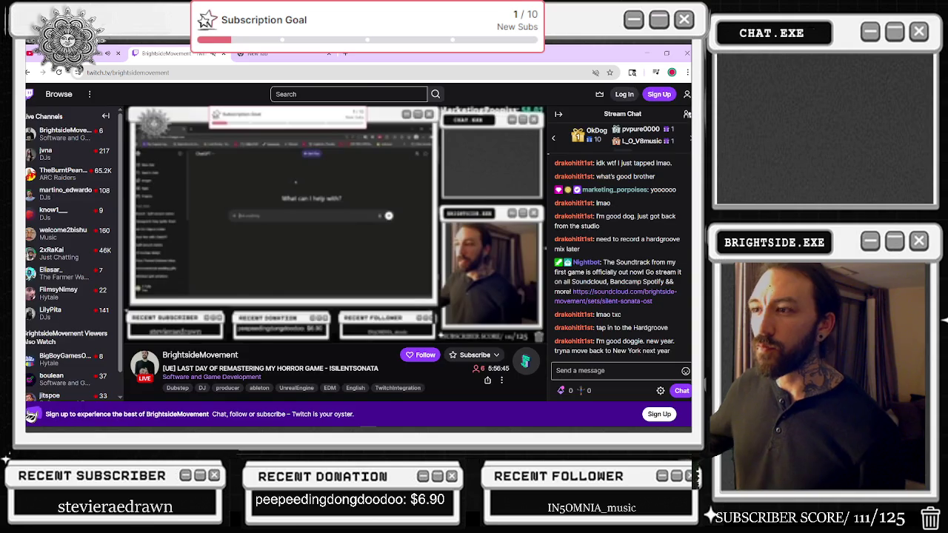
click(646, 54)
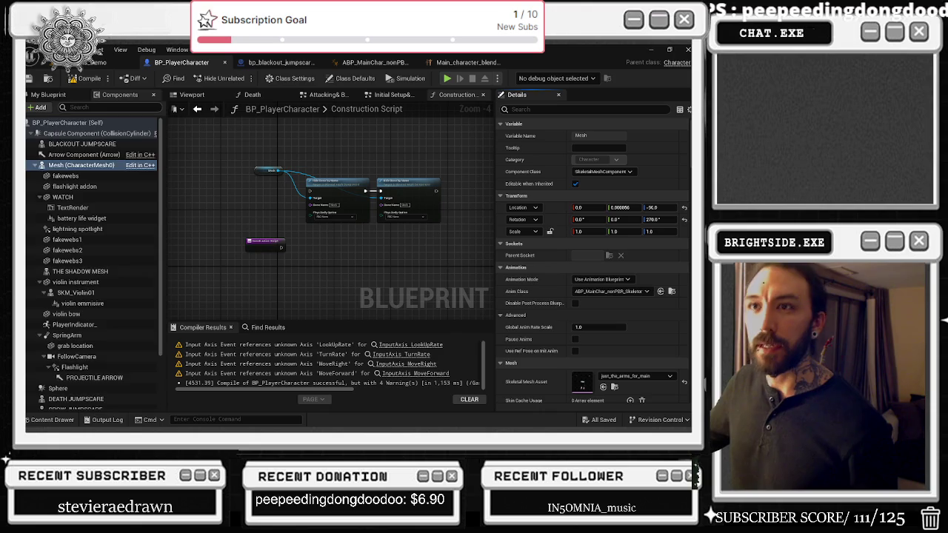
Review the capsule collision and BLACKOUT JUMPSCARE components' settings.
click(80, 134)
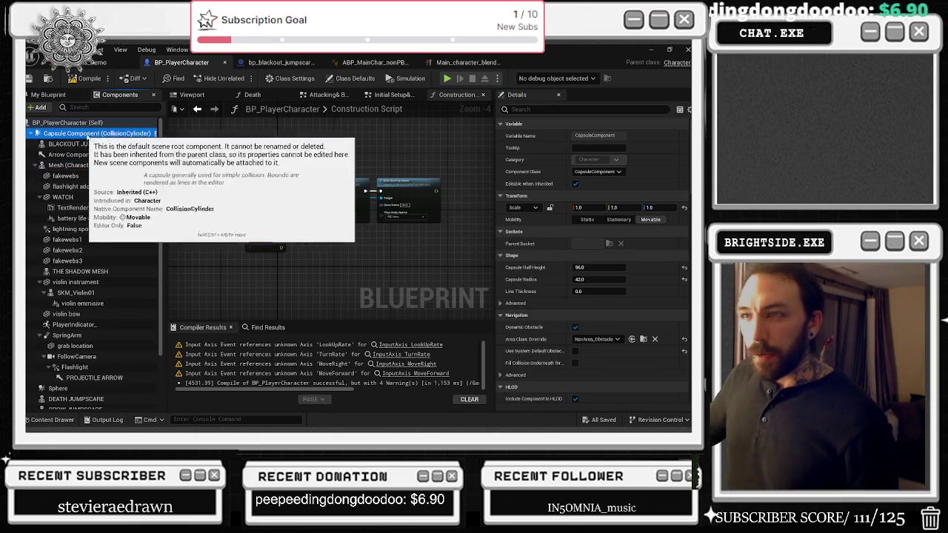
scroll(594, 244, down, 8)
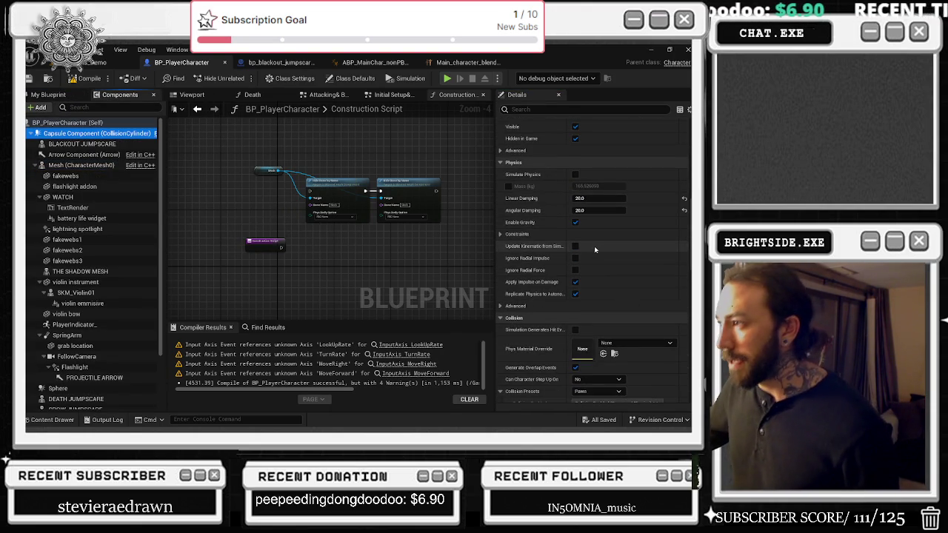
scroll(598, 255, down, 2)
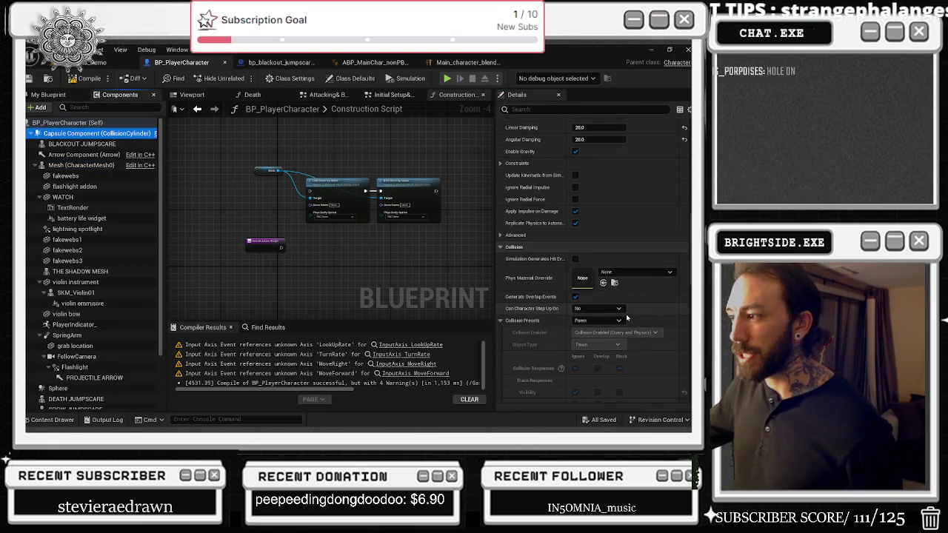
scroll(652, 311, down, 1)
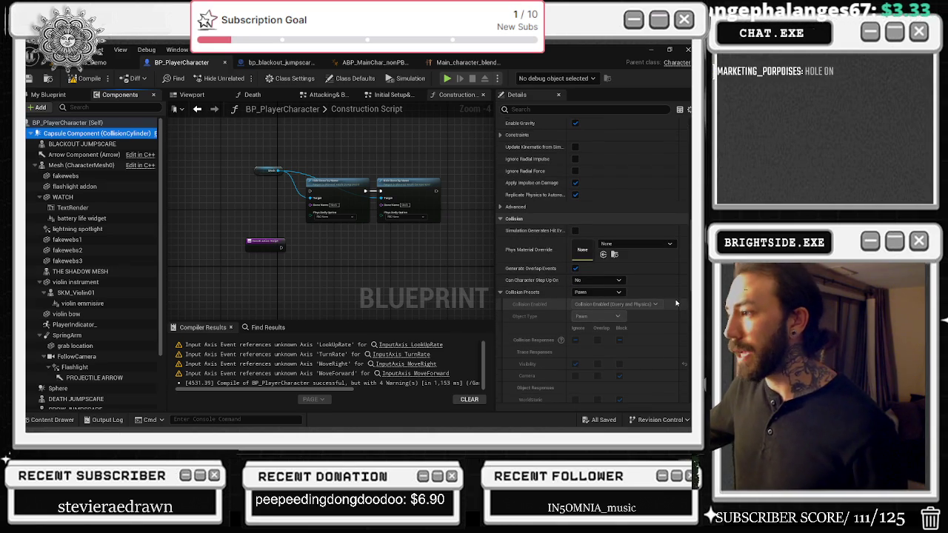
scroll(677, 303, down, 4)
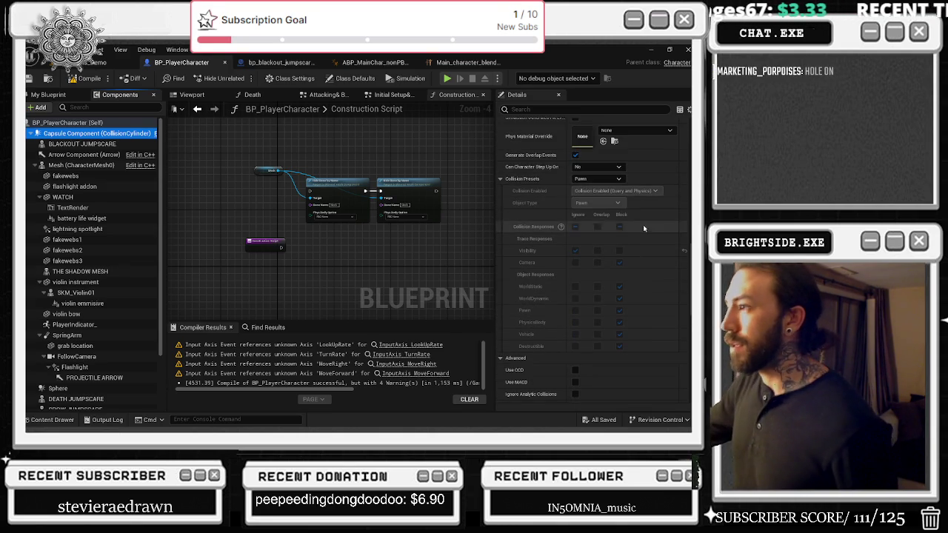
click(95, 146)
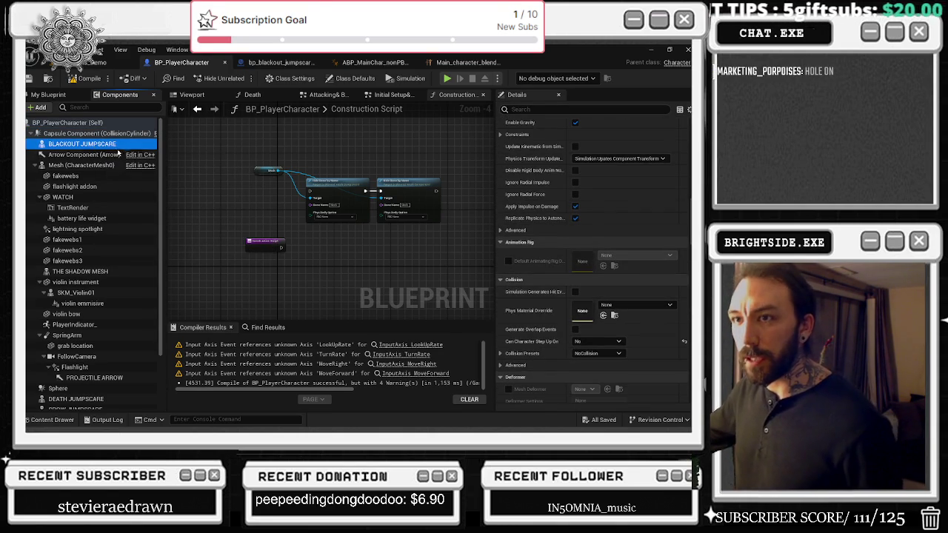
Set the character mesh's collision preset to NoCollision.
click(96, 165)
scroll(597, 311, down, 2)
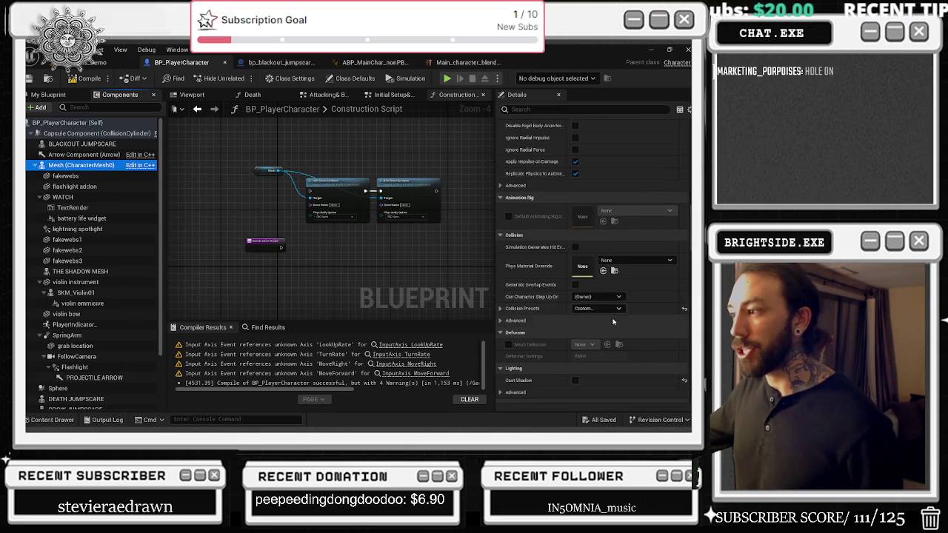
click(593, 309)
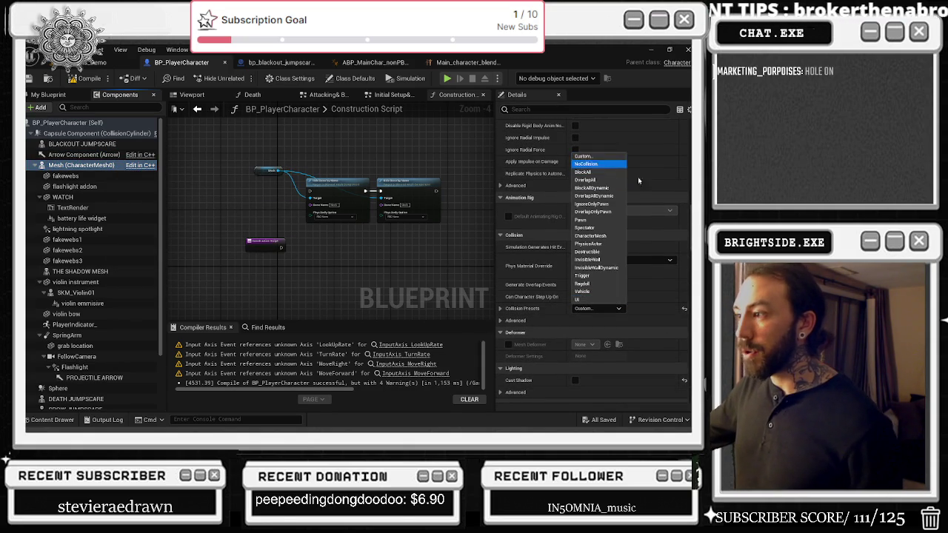
click(607, 164)
After checking fakewebs, flashlight and WATCH, set TextRender's Tick Interval to 1.0 seconds.
click(97, 176)
scroll(585, 236, down, 5)
scroll(585, 236, up, 5)
click(96, 188)
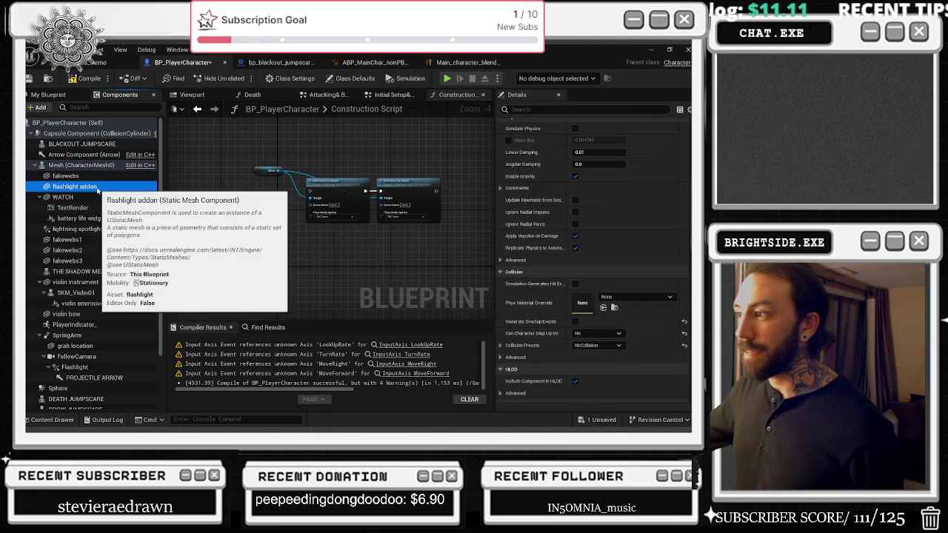
click(79, 198)
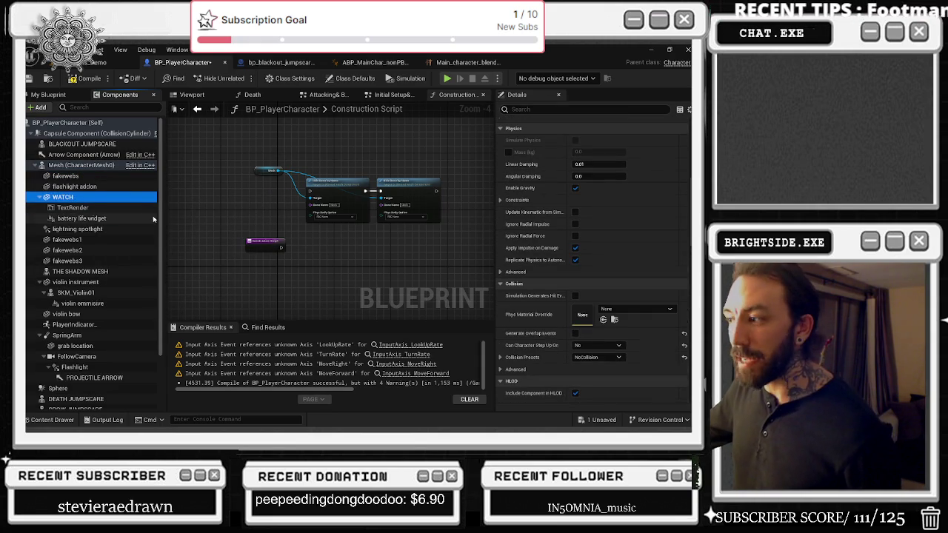
click(83, 208)
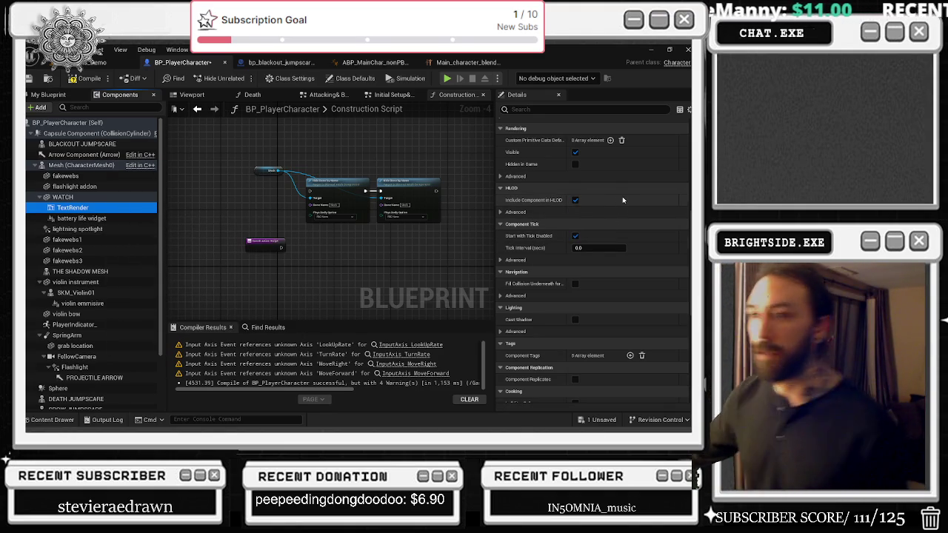
scroll(636, 198, up, 3)
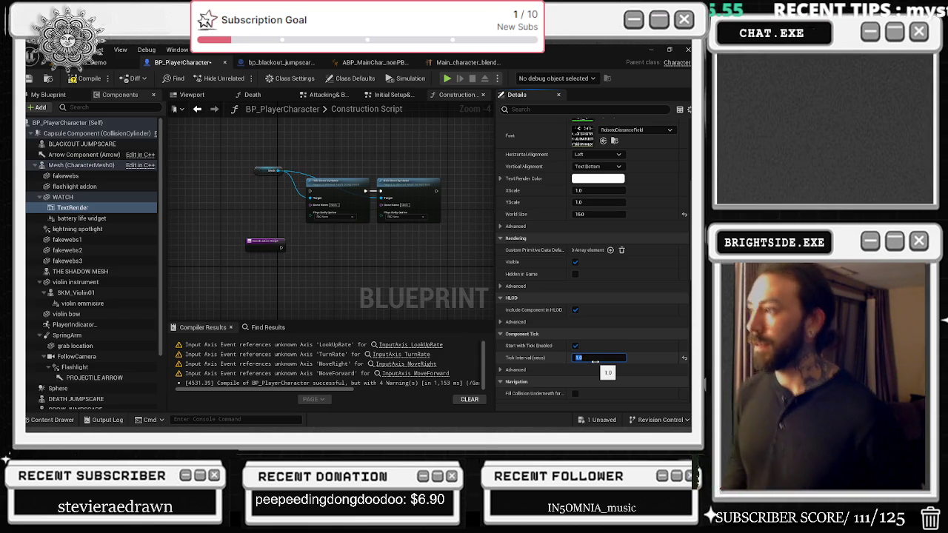
click(119, 217)
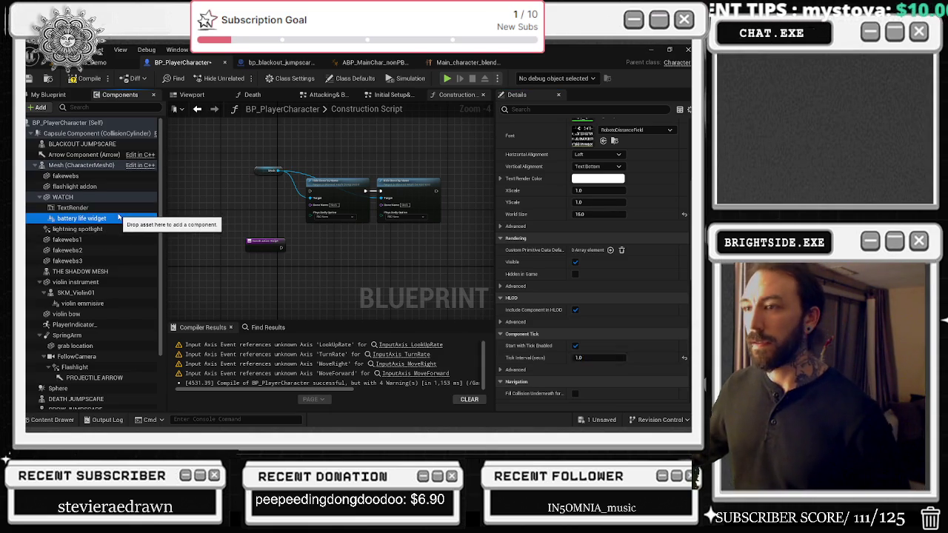
Give the battery life widget a 1.0-second tick interval and look over the spotlight and fakewebs components.
click(599, 329)
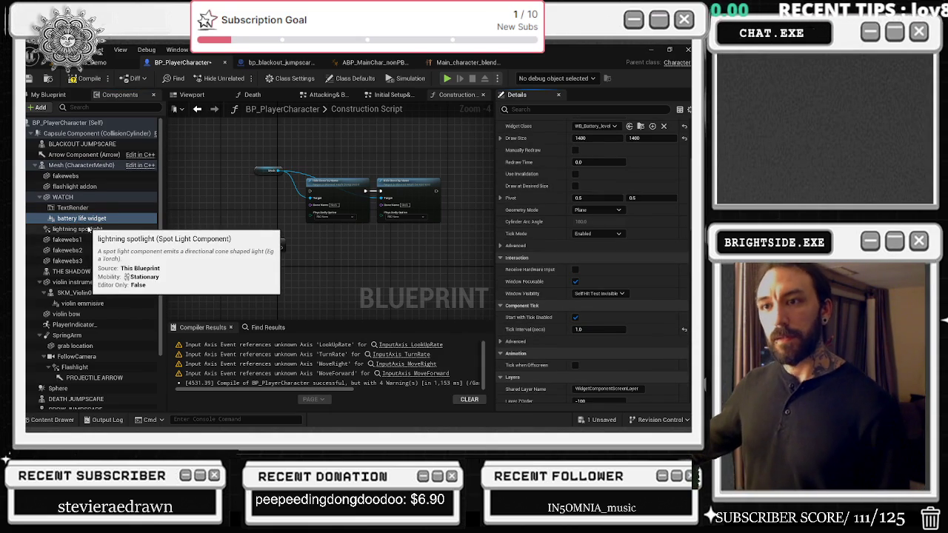
click(89, 229)
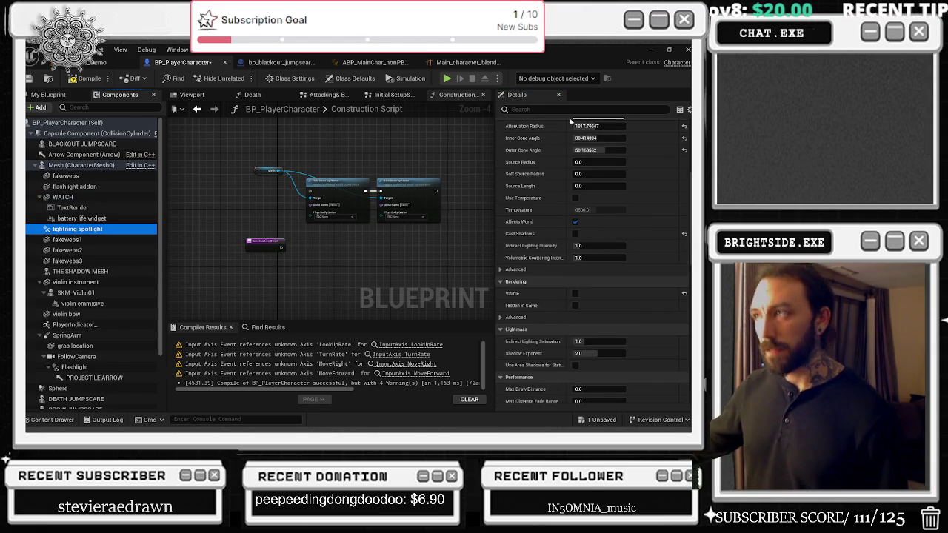
click(66, 239)
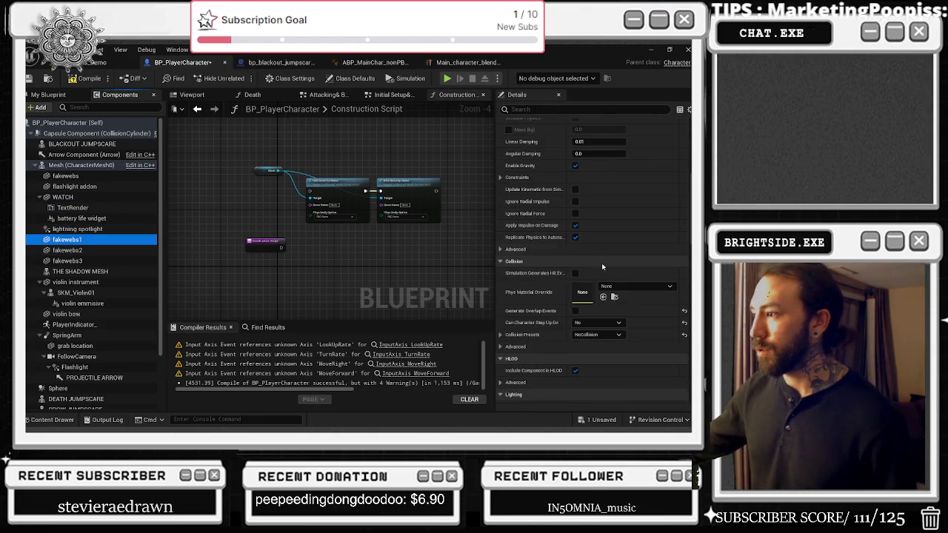
click(67, 250)
click(67, 261)
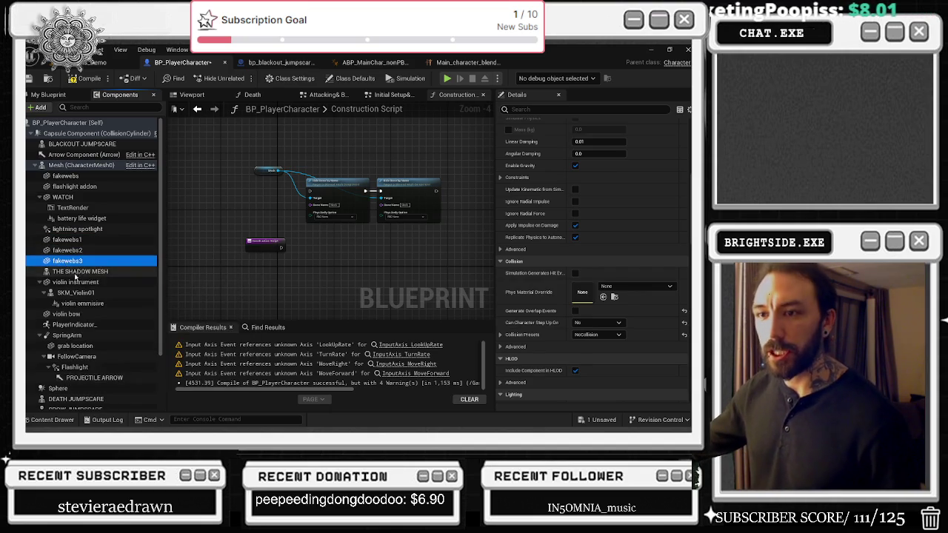
Set THE SHADOW MESH's collision preset to NoCollision.
click(75, 272)
scroll(603, 271, down, 5)
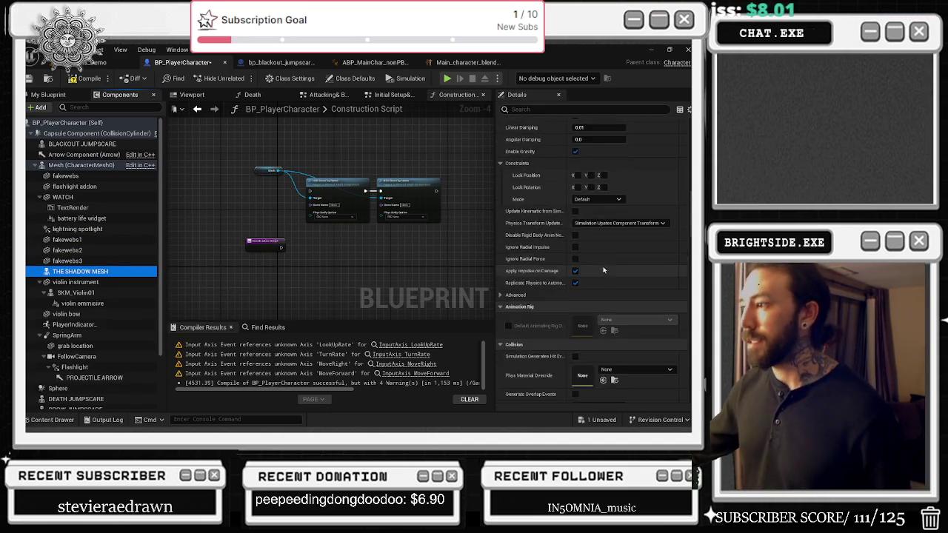
scroll(607, 268, down, 3)
click(609, 305)
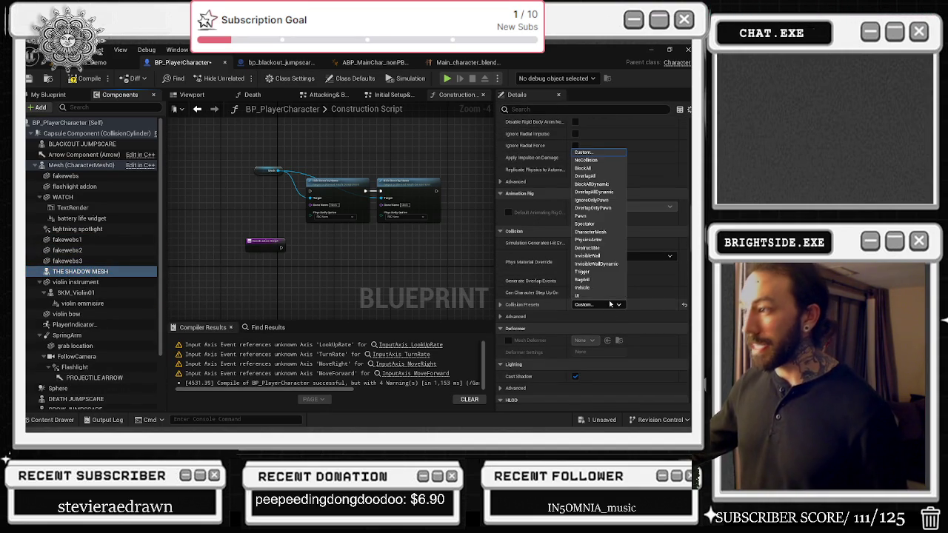
click(604, 163)
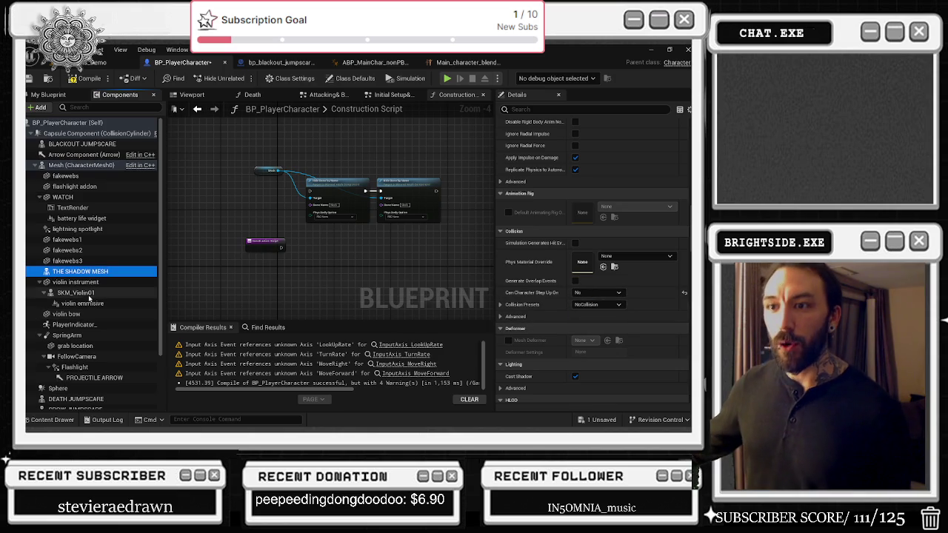
Filter components by 'colli' and check the violin, bow, PlayerIndicator_ and SpringArm collision settings.
click(78, 282)
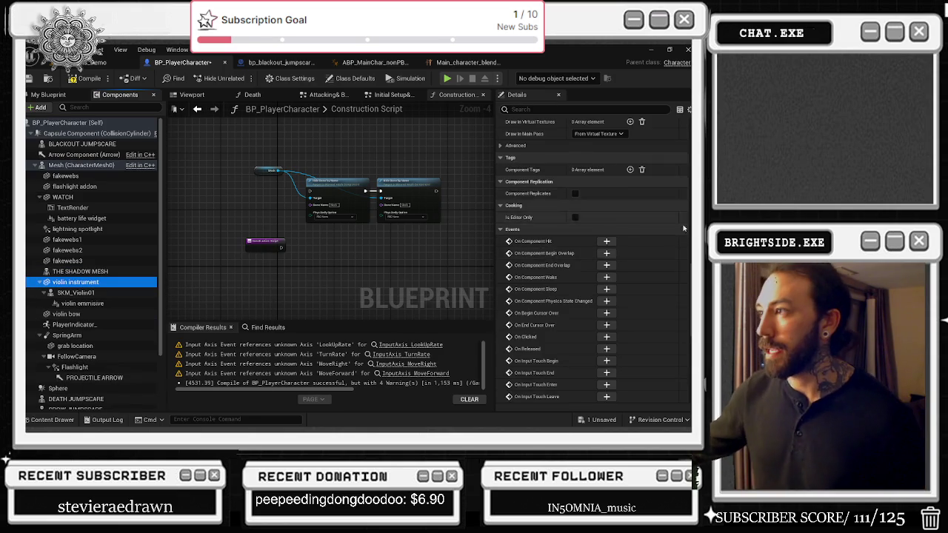
scroll(685, 217, up, 3)
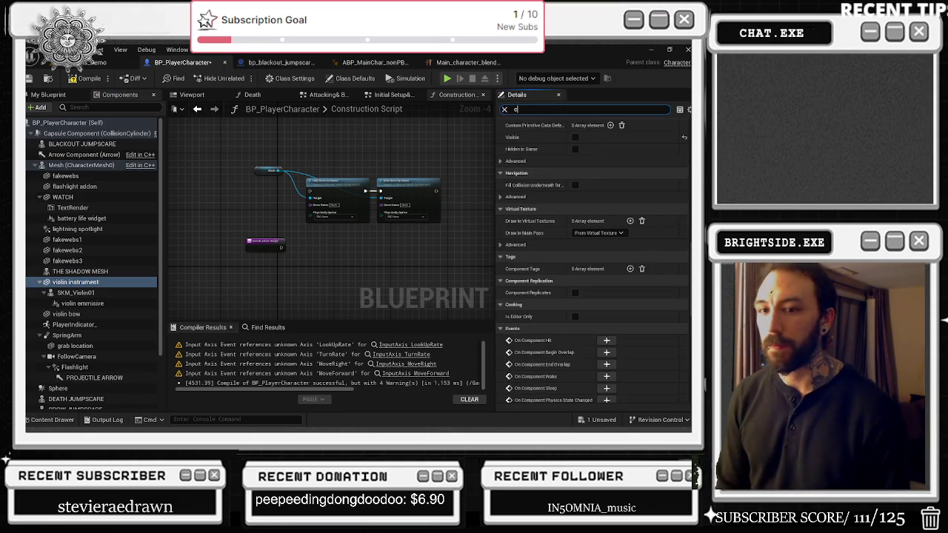
text(colli)
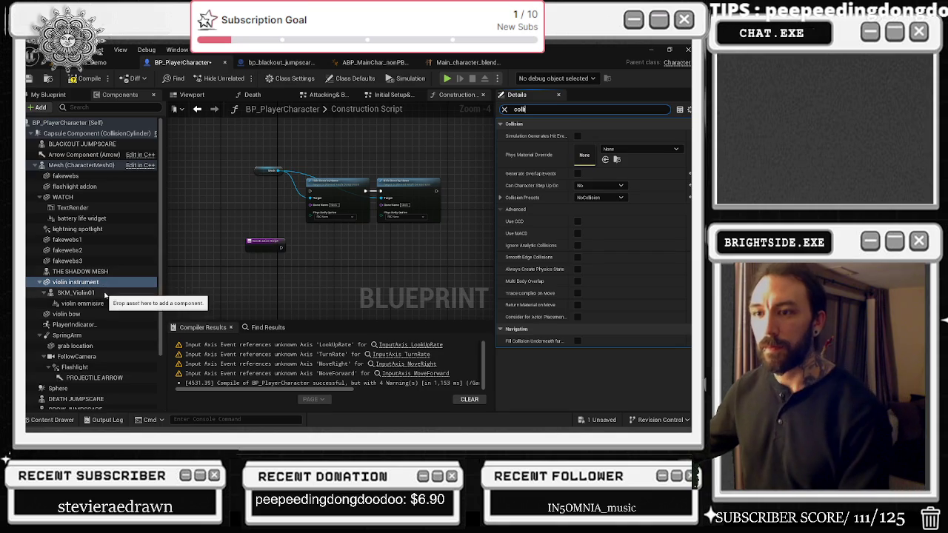
click(81, 293)
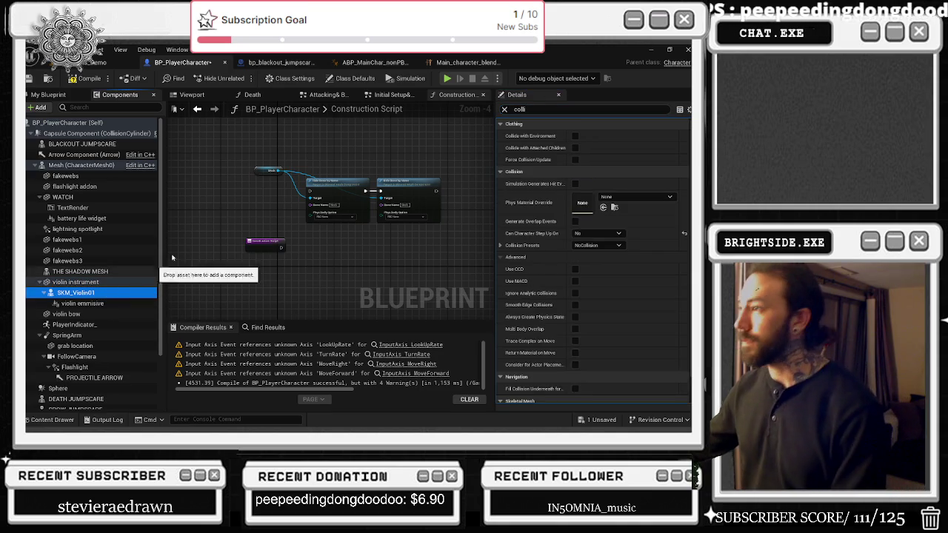
click(111, 304)
click(115, 314)
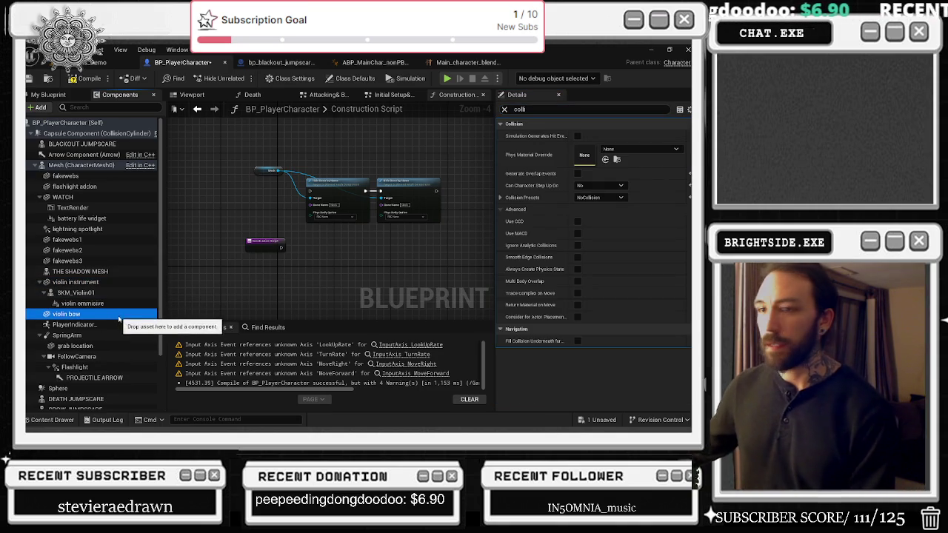
click(117, 325)
click(117, 336)
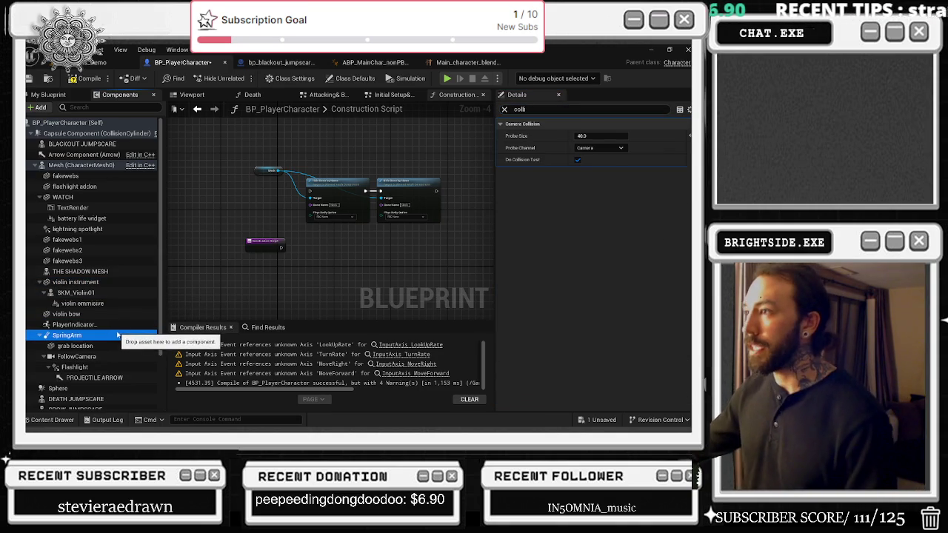
Check collision on grab location through CROW JUMPSCARE, then compile, save and return to the level.
key(Up)
key(Down)
key(Down)
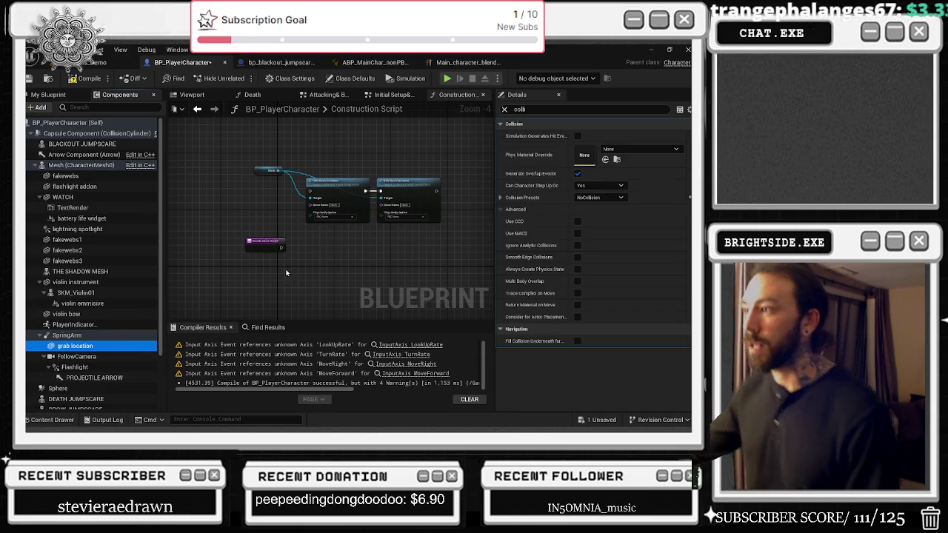
key(Down)
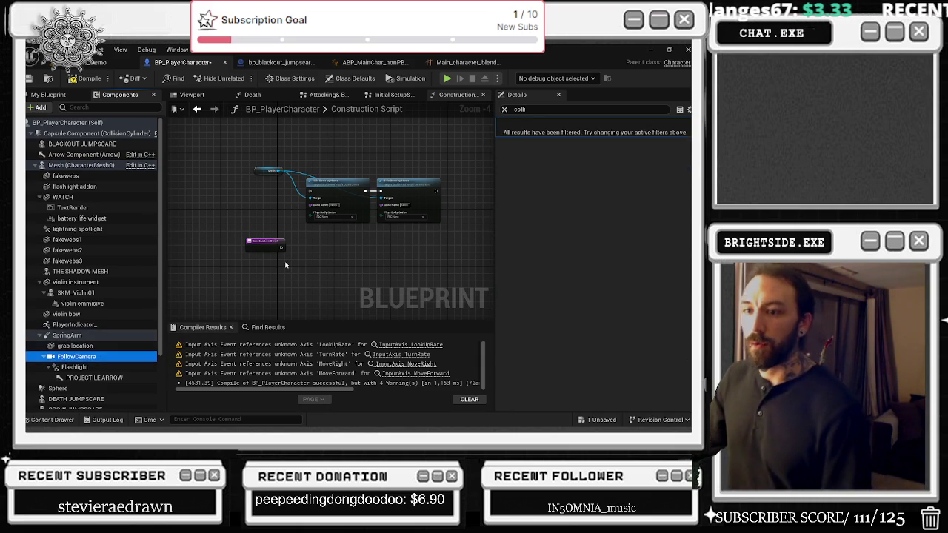
key(Down)
key(Down)
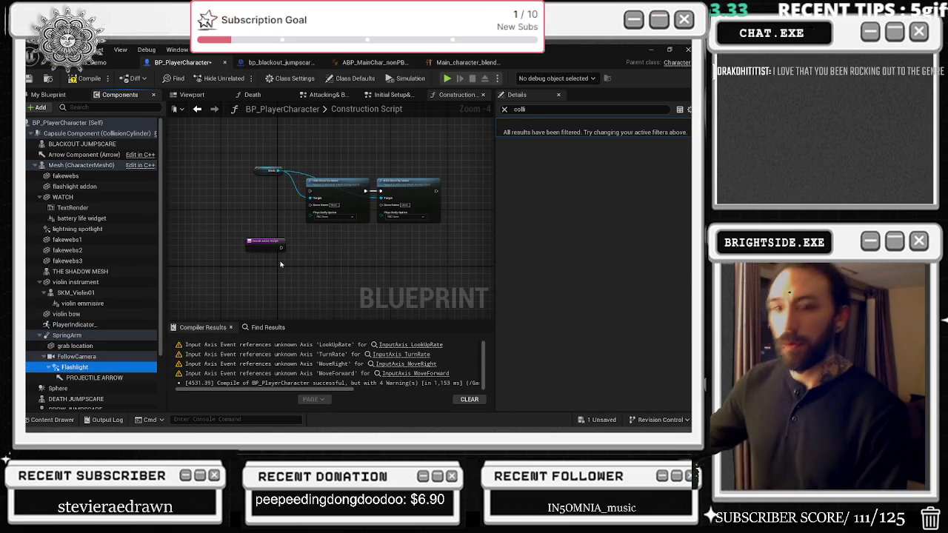
key(Down)
key(Down)
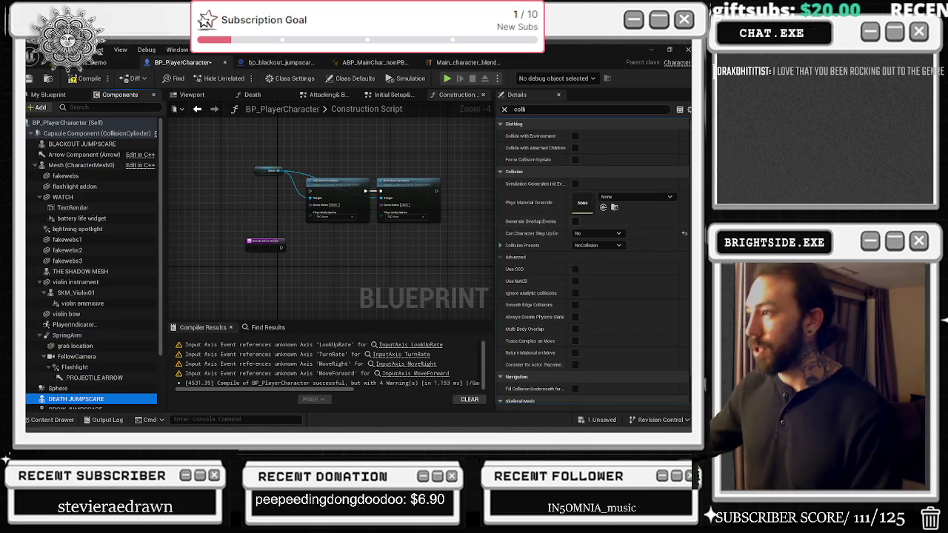
key(Down)
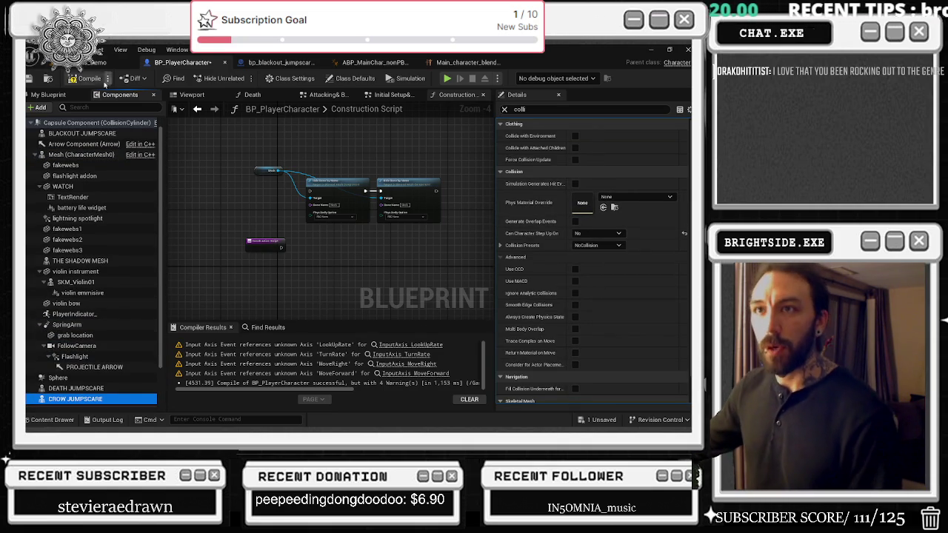
click(30, 78)
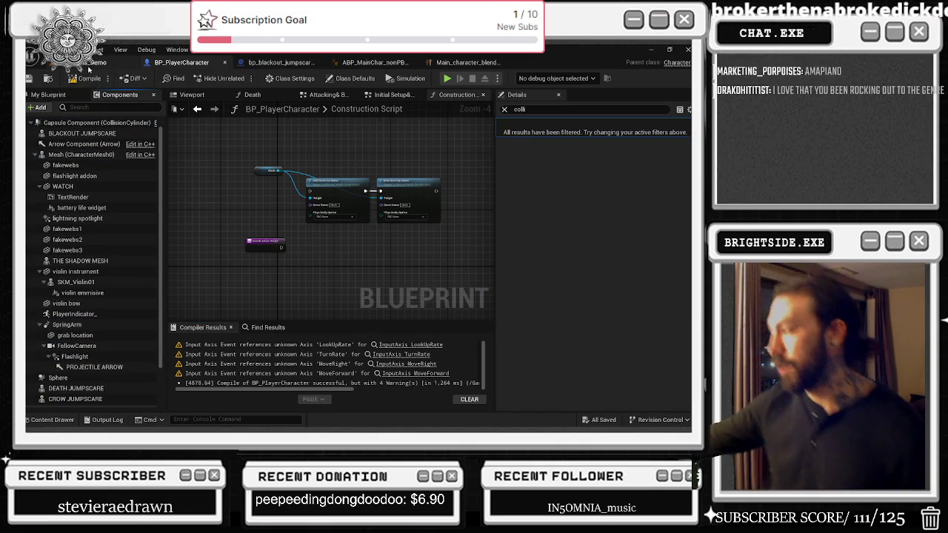
click(106, 62)
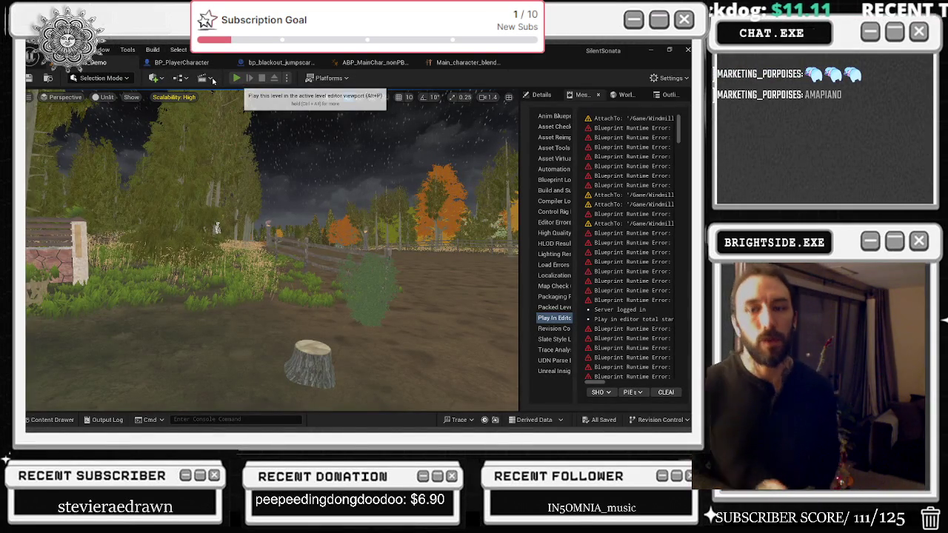
Play-test the Windmills_Demo level, stop it, and go back to BP_PlayerCharacter.
click(236, 77)
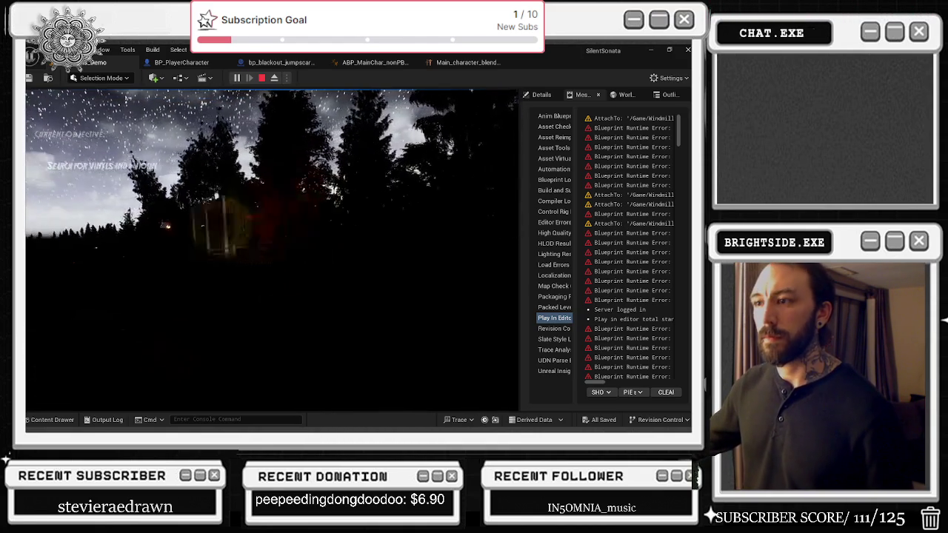
key(Escape)
click(201, 65)
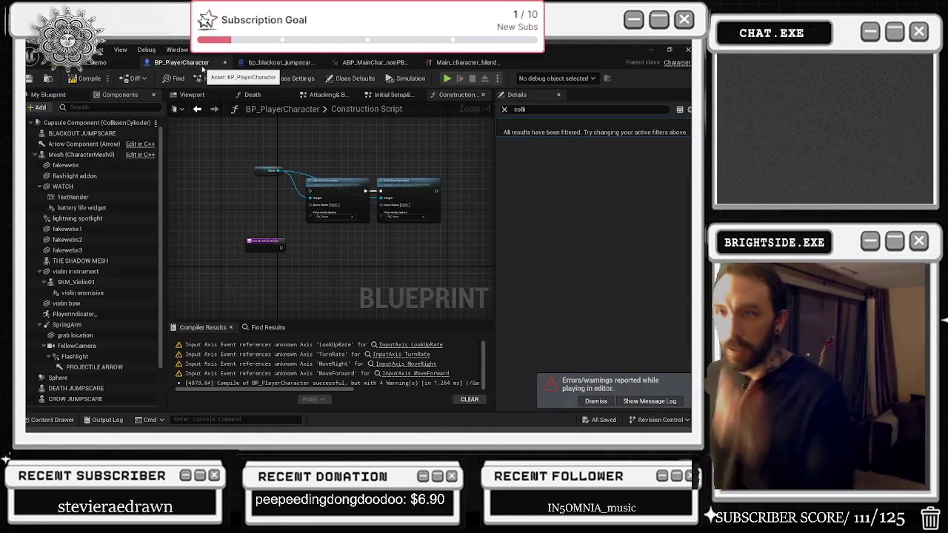
Move FollowCamera higher in the Components tree, then compile and save the blueprint.
scroll(74, 245, down, 3)
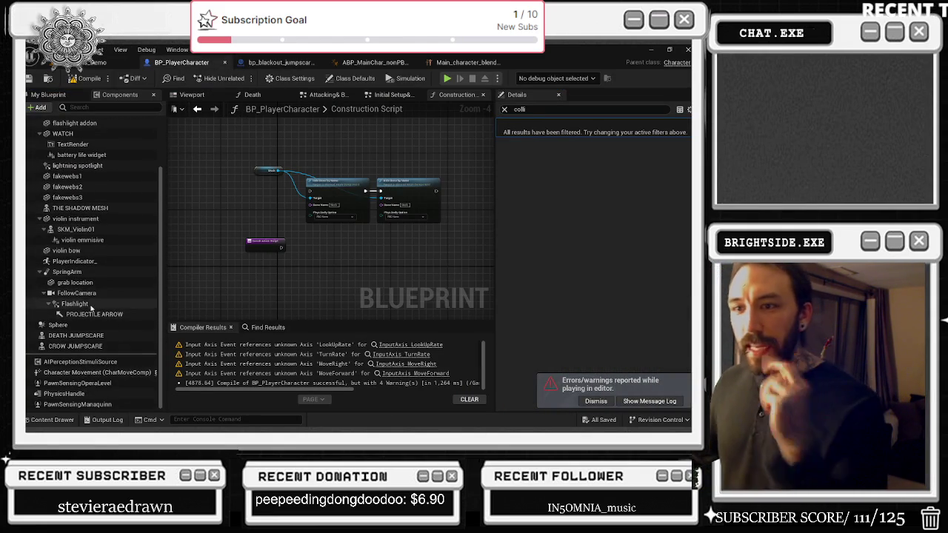
click(88, 295)
mouse_move(89, 296)
mouse_down()
mouse_move(80, 264)
mouse_move(92, 123)
mouse_move(84, 146)
mouse_up()
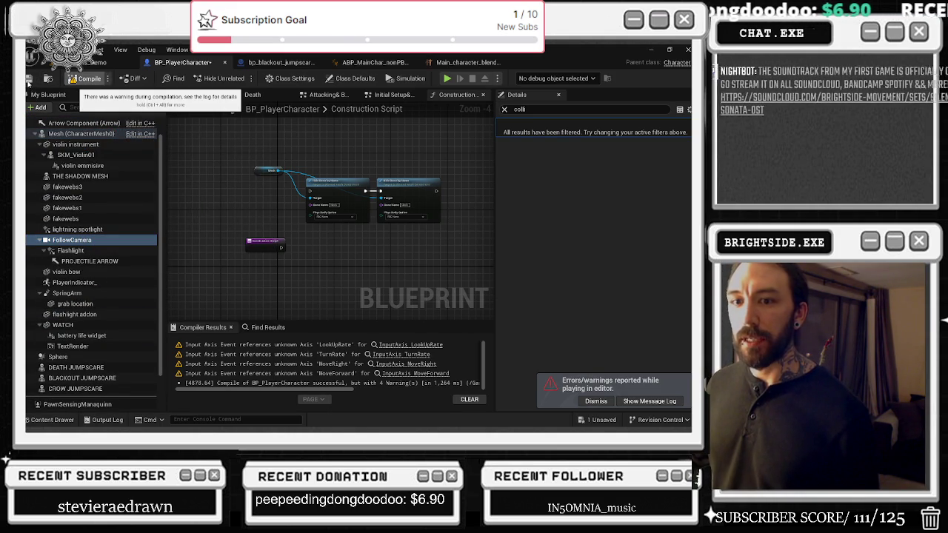
click(28, 80)
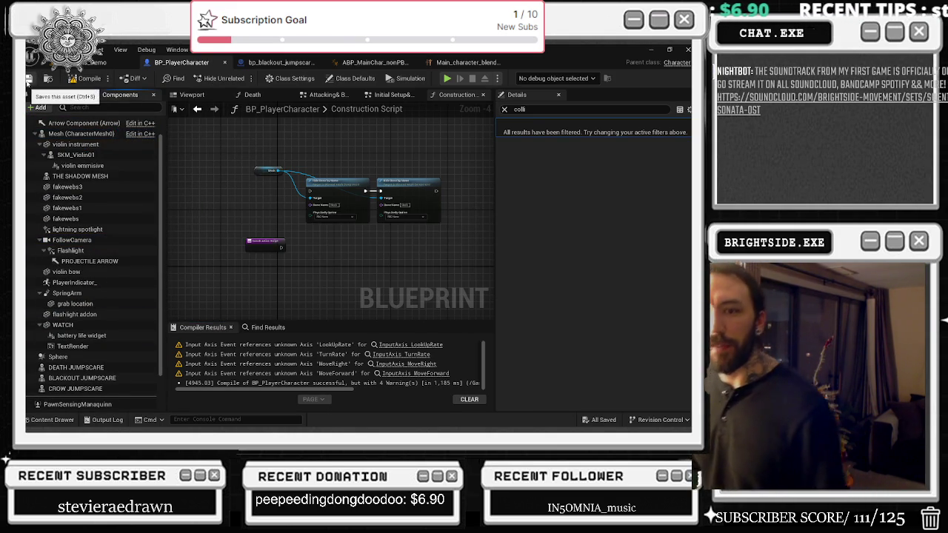
Start another level play-test and switch to the browser's Boiler Room video.
click(91, 62)
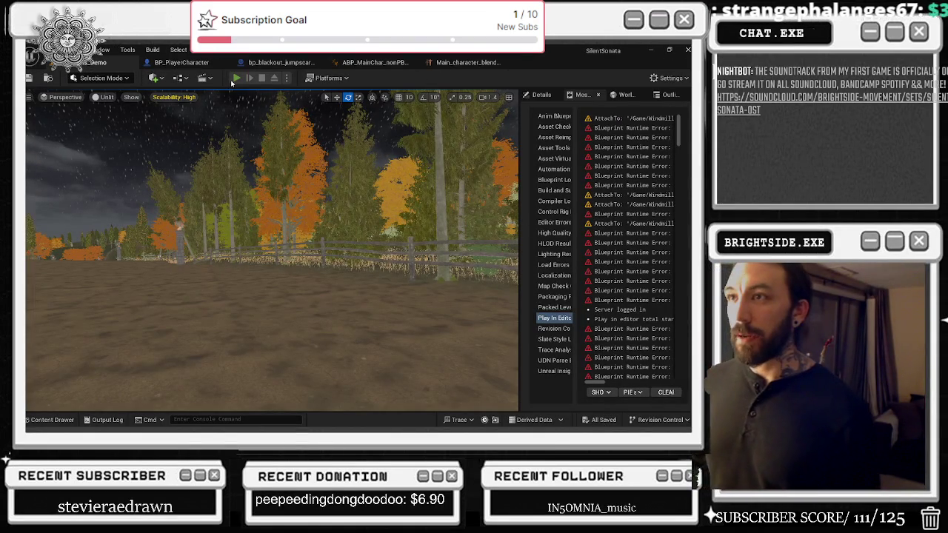
click(238, 77)
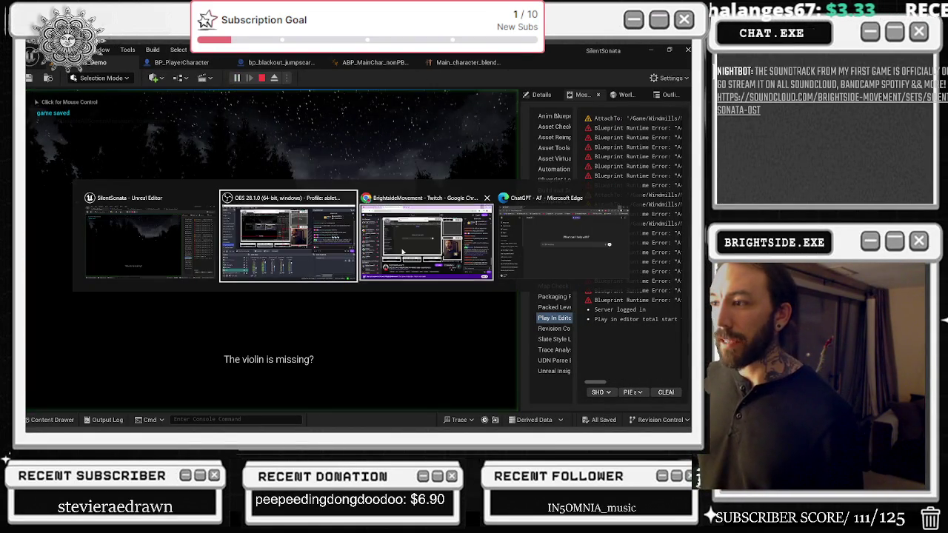
key(alt+Tab)
key(alt+Tab)
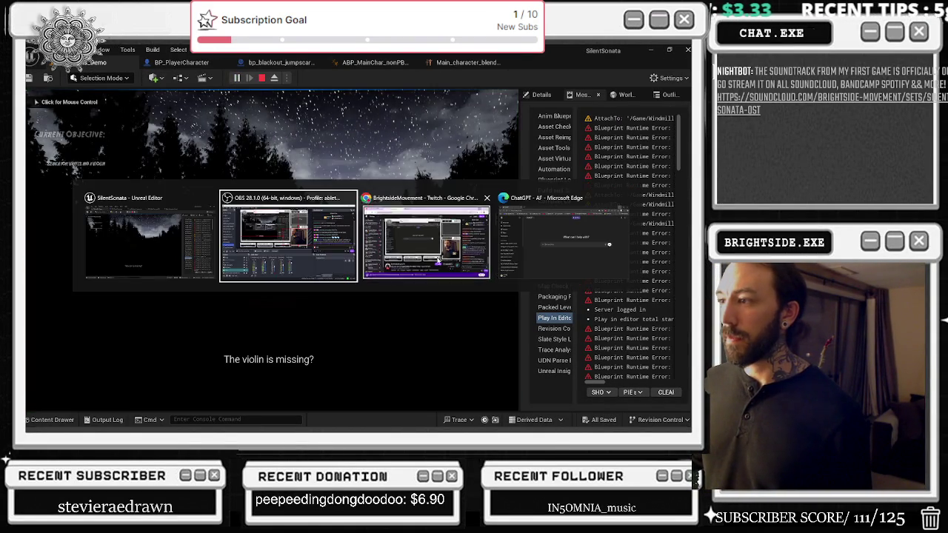
key(alt+Tab)
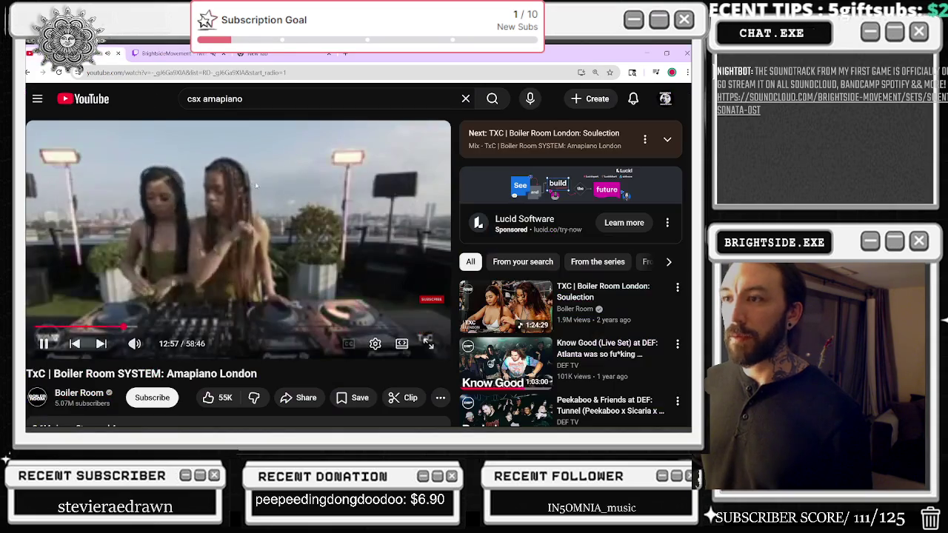
On the YouTube tab, search for 'tyler icu'.
click(170, 54)
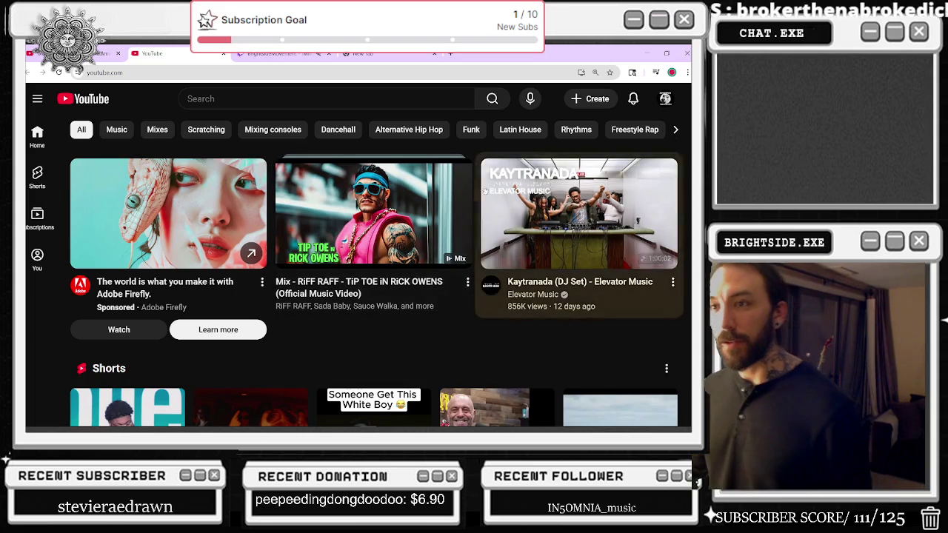
scroll(454, 141, down, 2)
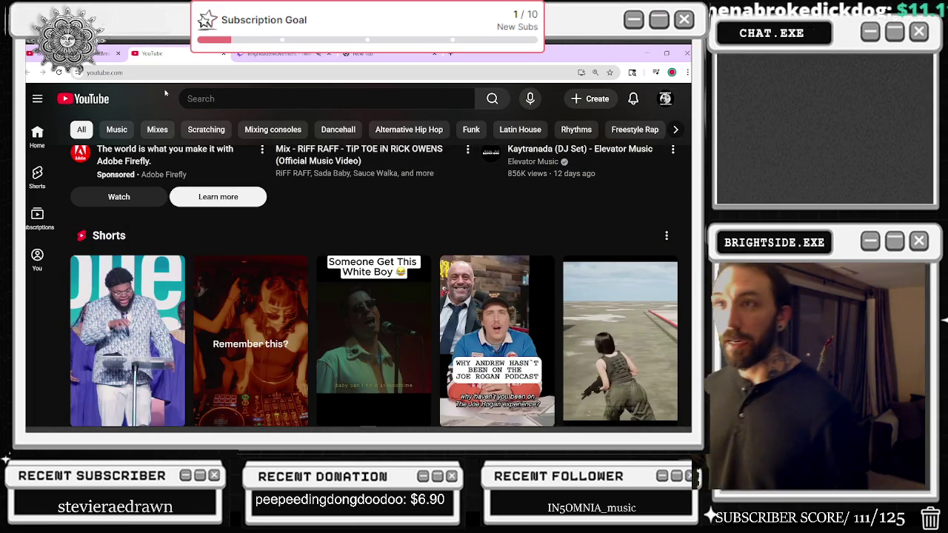
scroll(170, 104, down, 3)
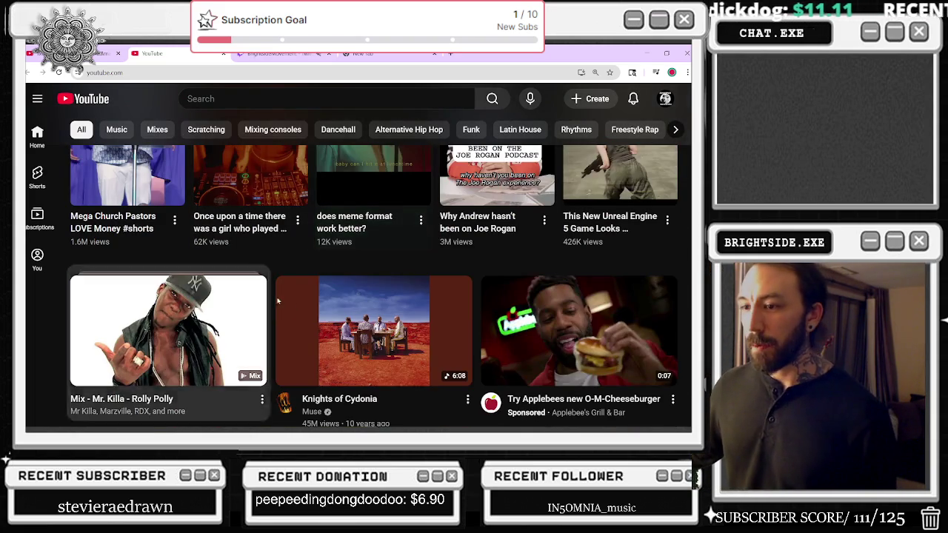
scroll(310, 303, up, 3)
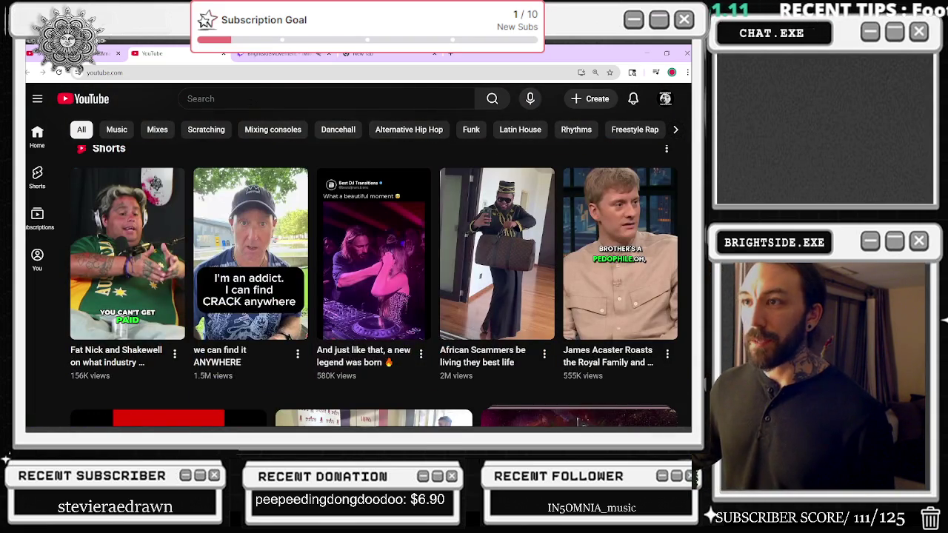
click(276, 98)
text(tyler icu)
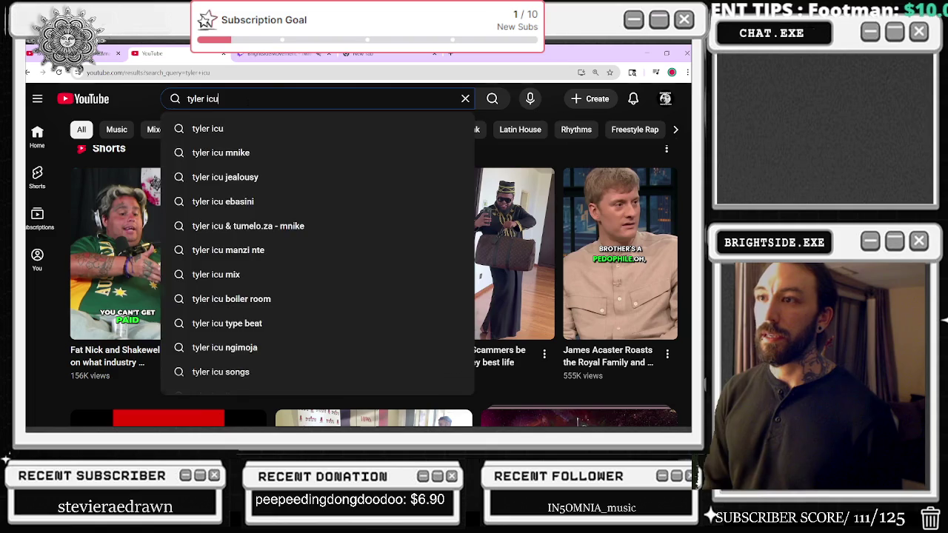
key(Return)
Play the Tyler ICU 'Ebasini' Wav.files video, then minimize the browser.
scroll(343, 212, down, 3)
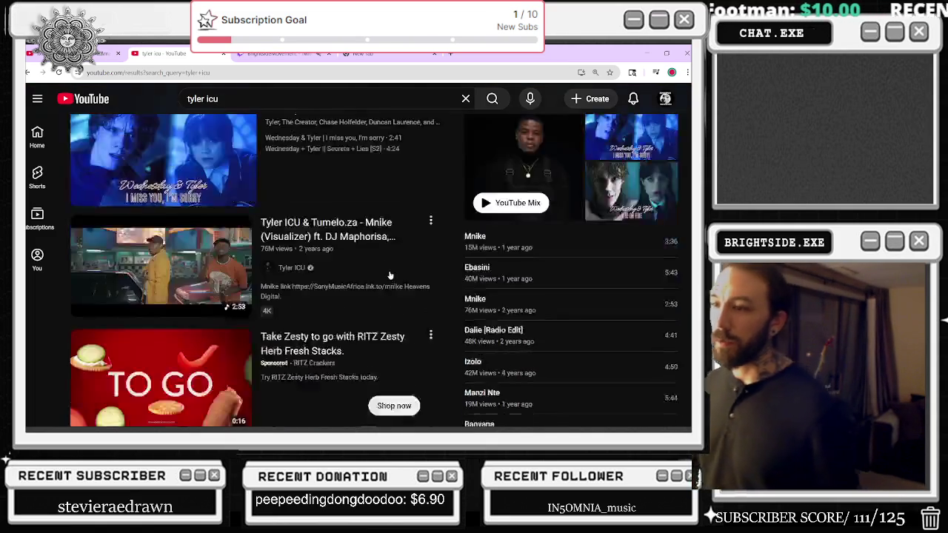
click(348, 189)
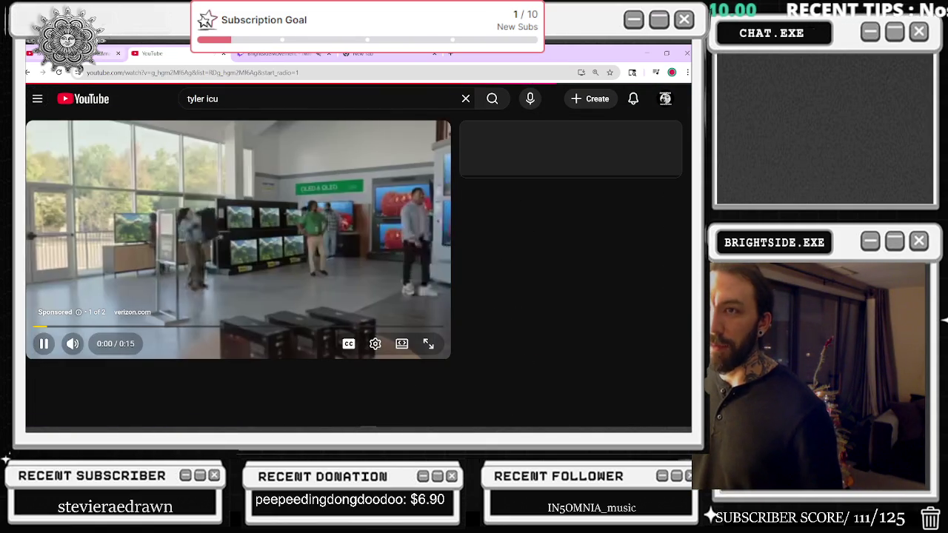
click(28, 74)
scroll(224, 265, down, 5)
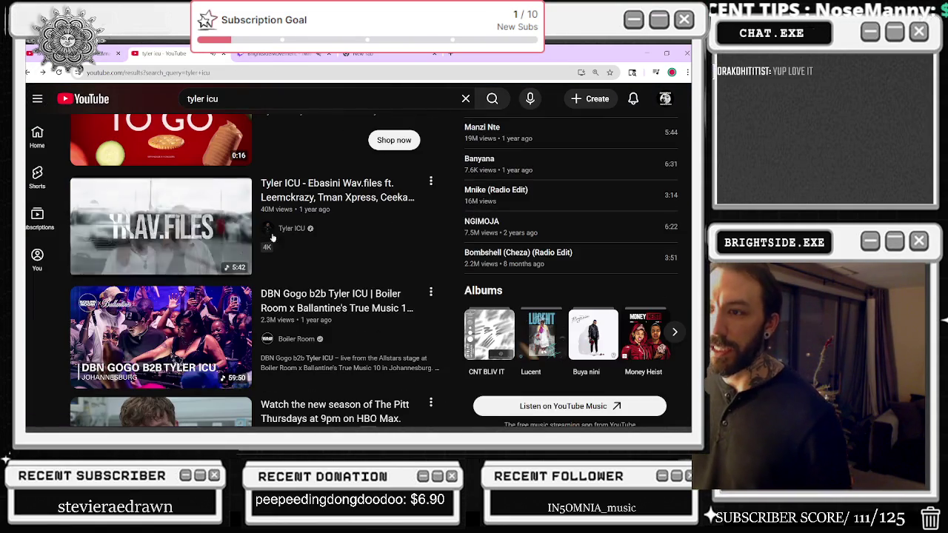
click(211, 244)
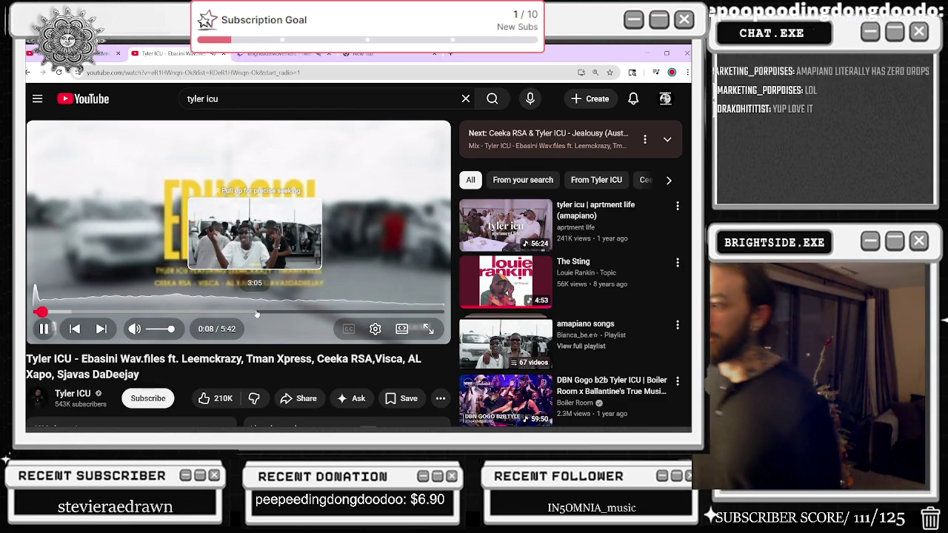
click(653, 48)
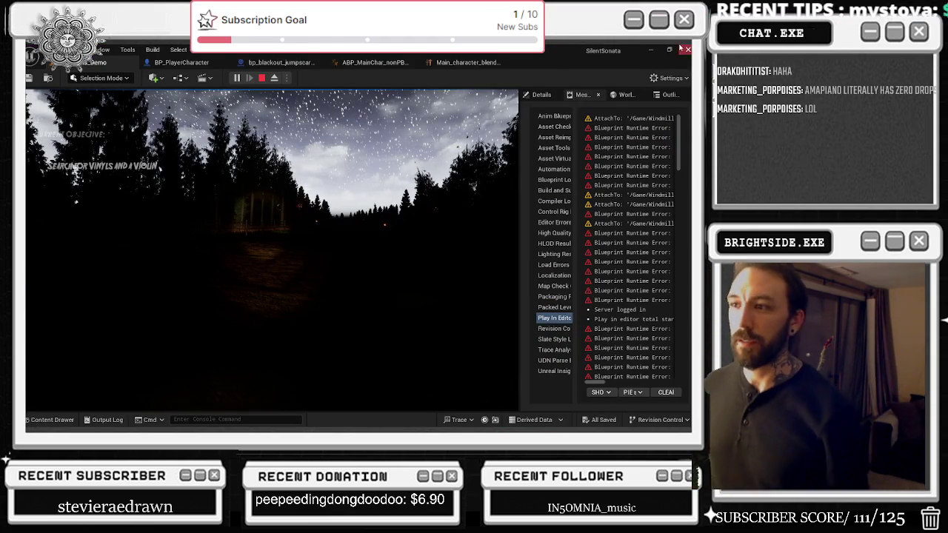
Walk the player along the forest path past the torch fires, then stop Play In Editor.
click(296, 223)
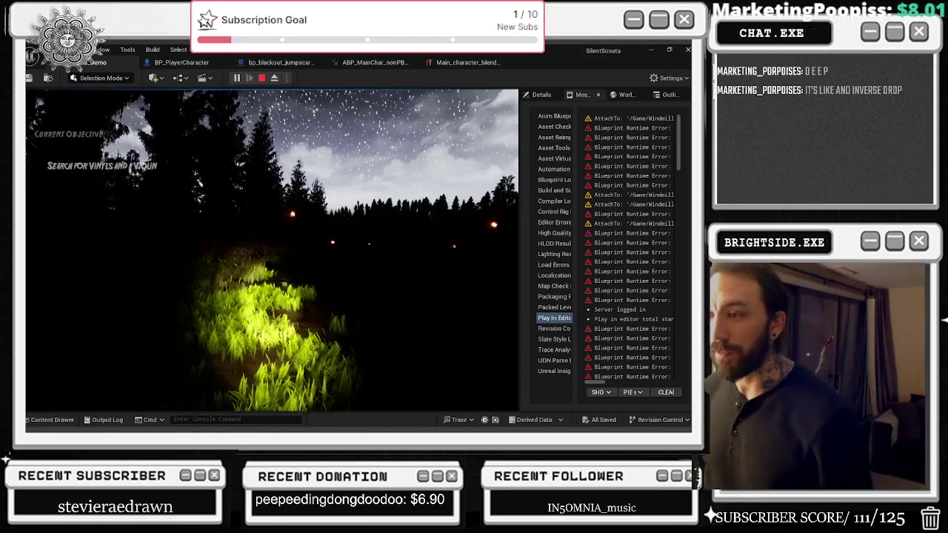
key(w)
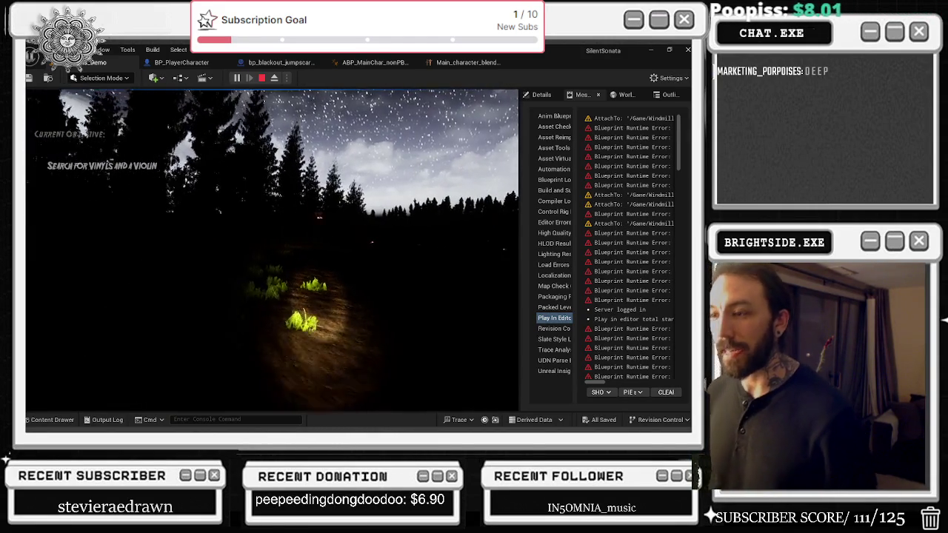
key(w)
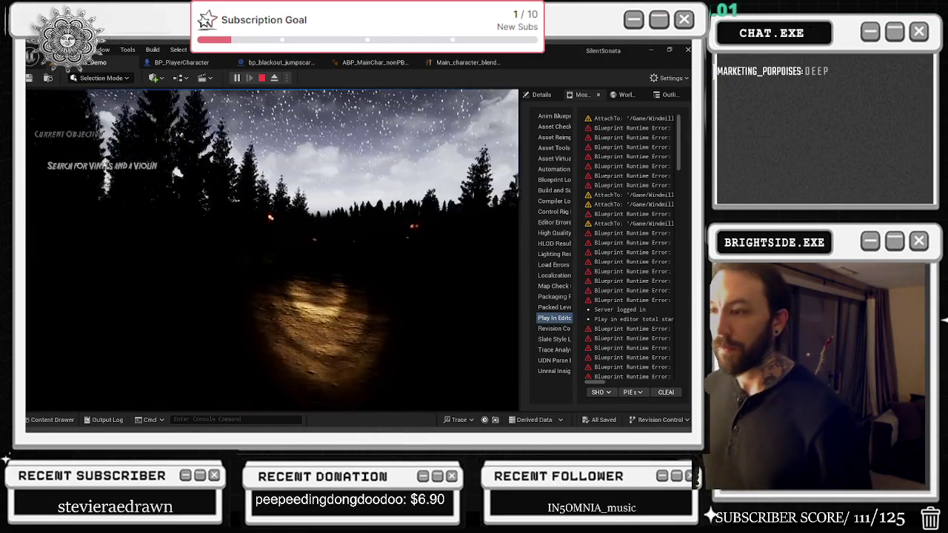
key(w)
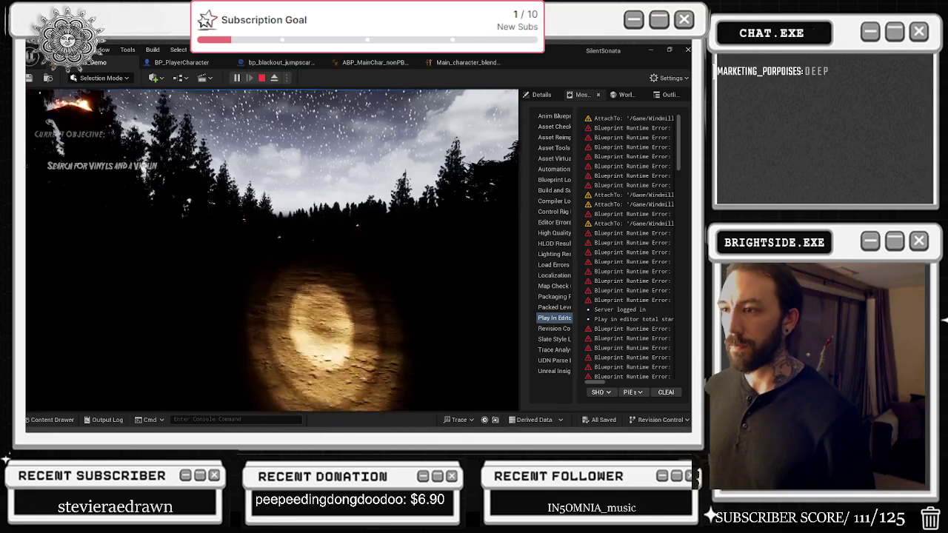
key(w)
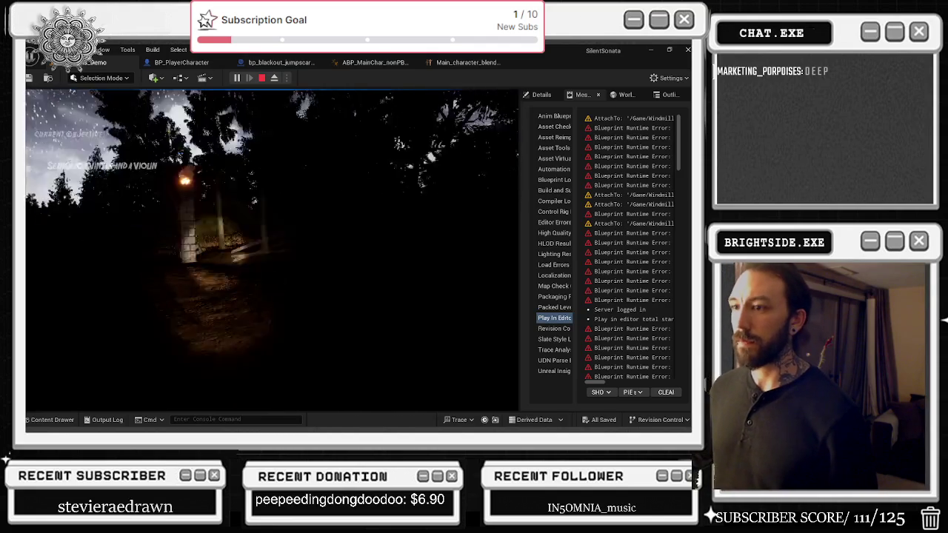
key(w)
key(w)
key(w)
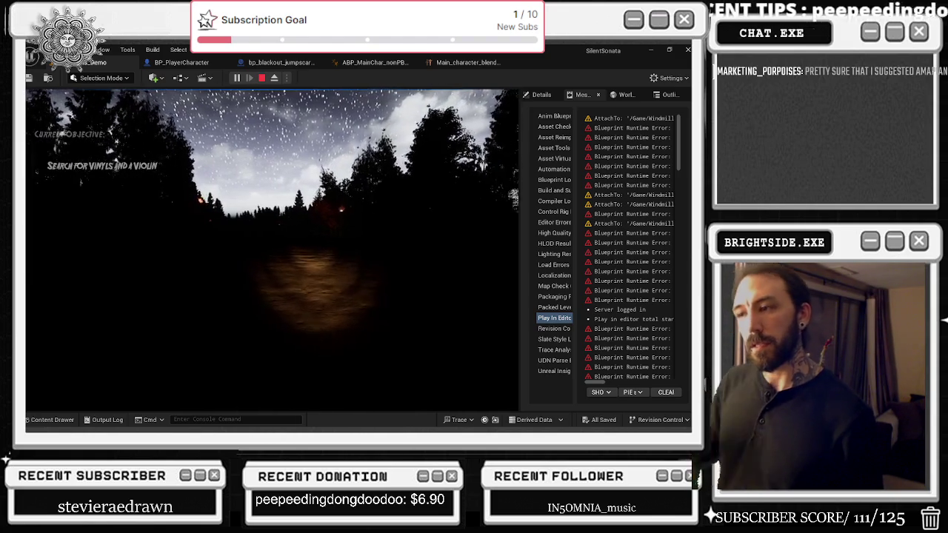
key(Escape)
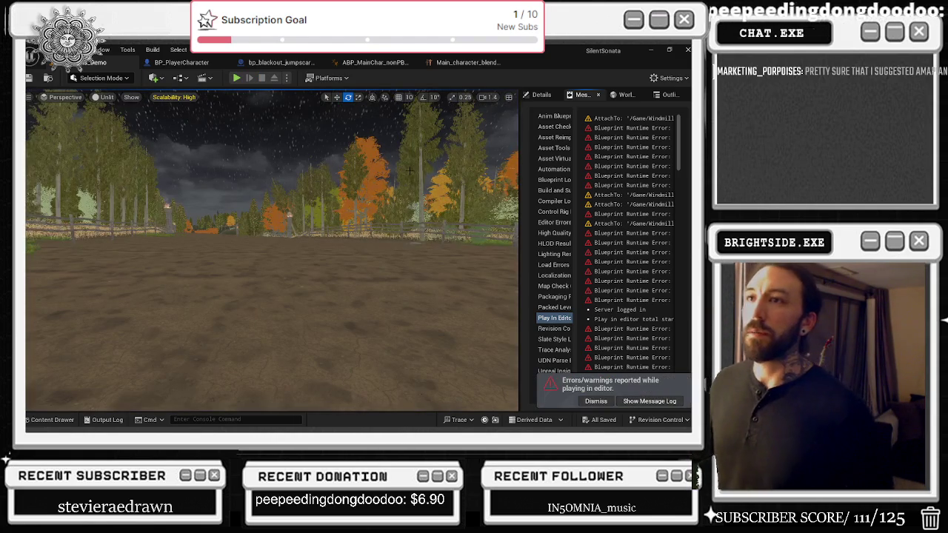
In BP_PlayerCharacter, undo the last component attachment and move Initial Setup & Input before Attacking.
click(181, 62)
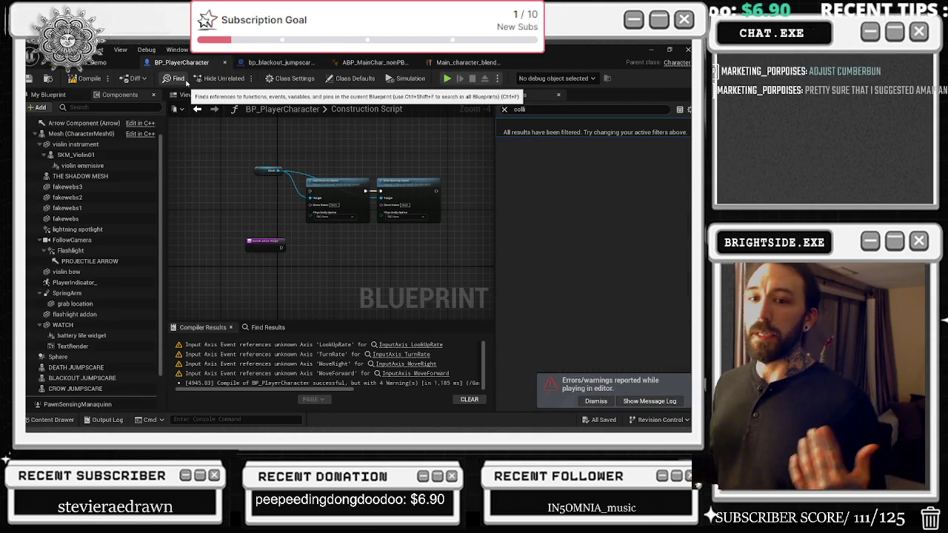
key(ctrl+z)
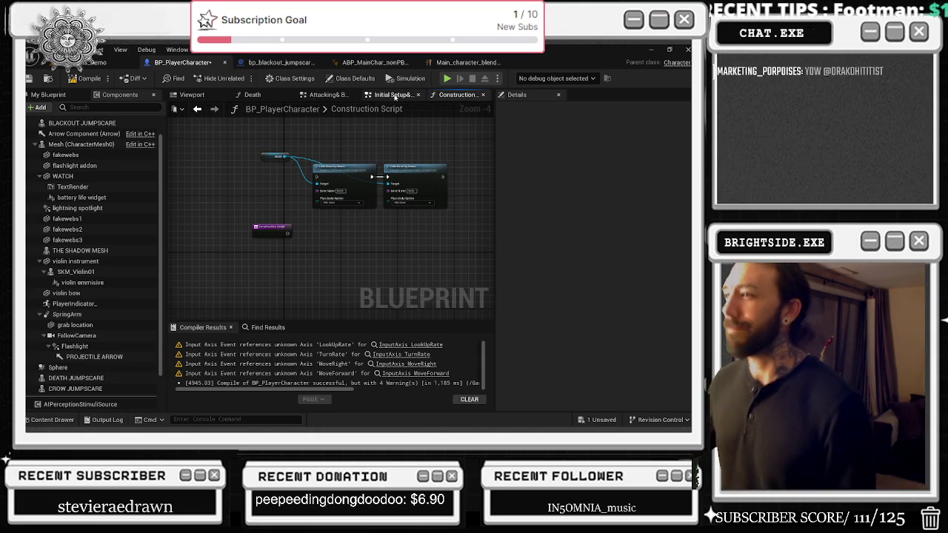
drag(392, 94, 326, 94)
double_click(343, 111)
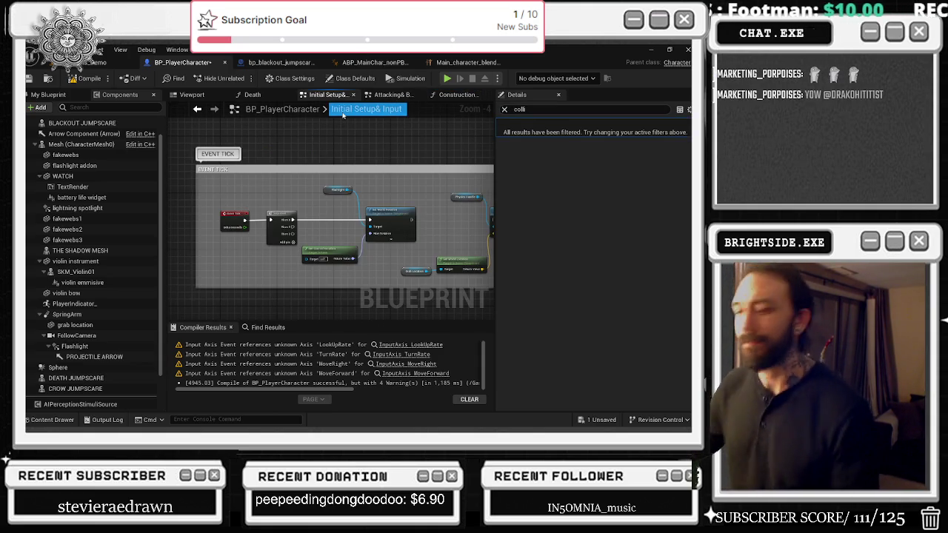
key(Escape)
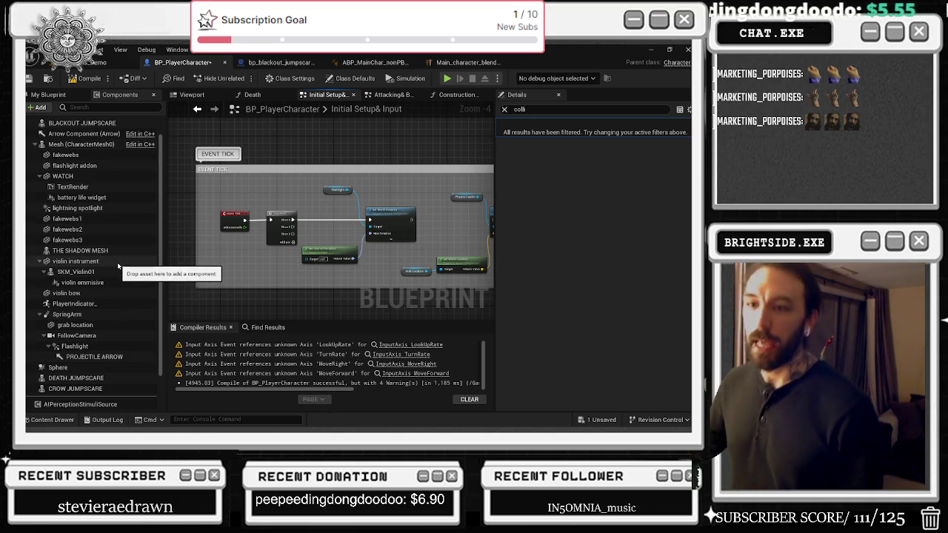
Undo the Can Character Step Up On change and save the BP_PlayerCharacter asset.
key(ctrl+z)
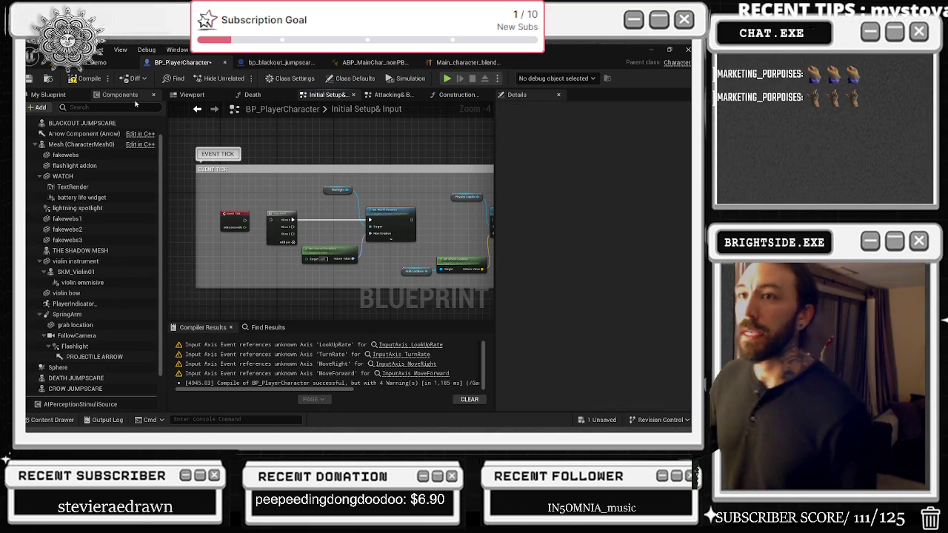
click(97, 63)
click(600, 420)
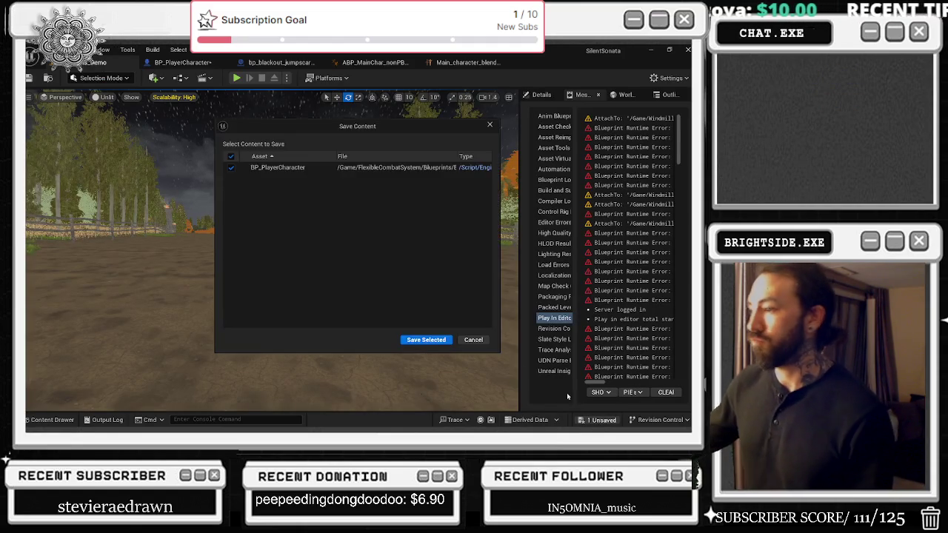
click(419, 339)
key(alt+Tab)
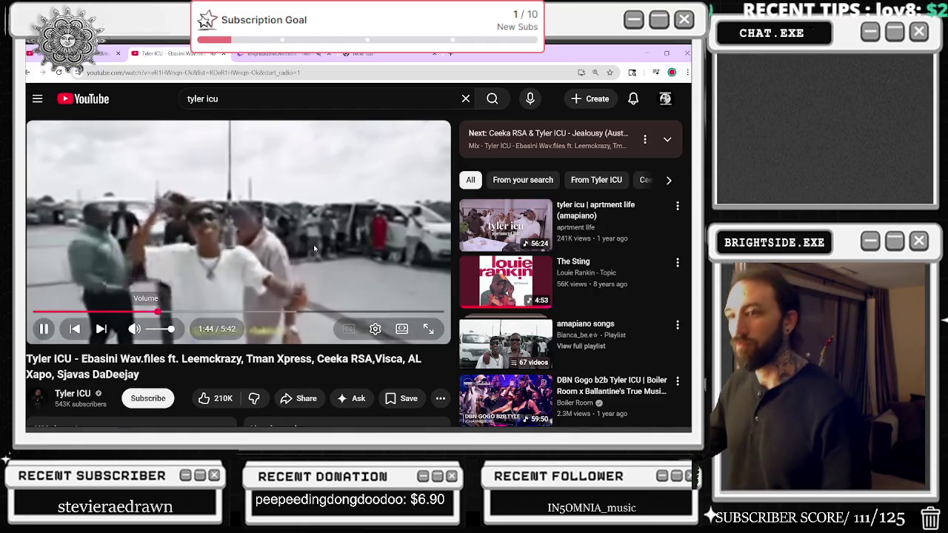
Raise the Ebasini video to a higher HD quality and play it full screen.
click(375, 329)
click(405, 293)
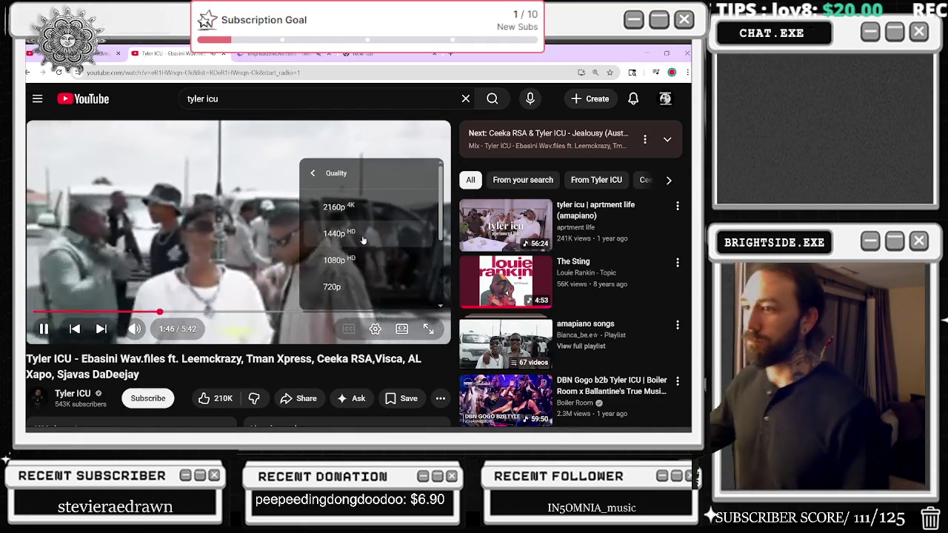
click(356, 232)
click(428, 329)
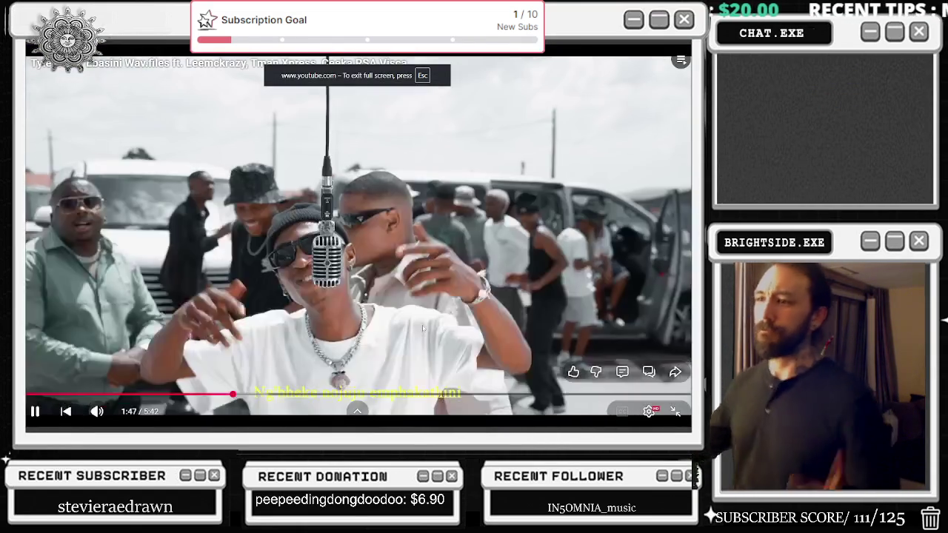
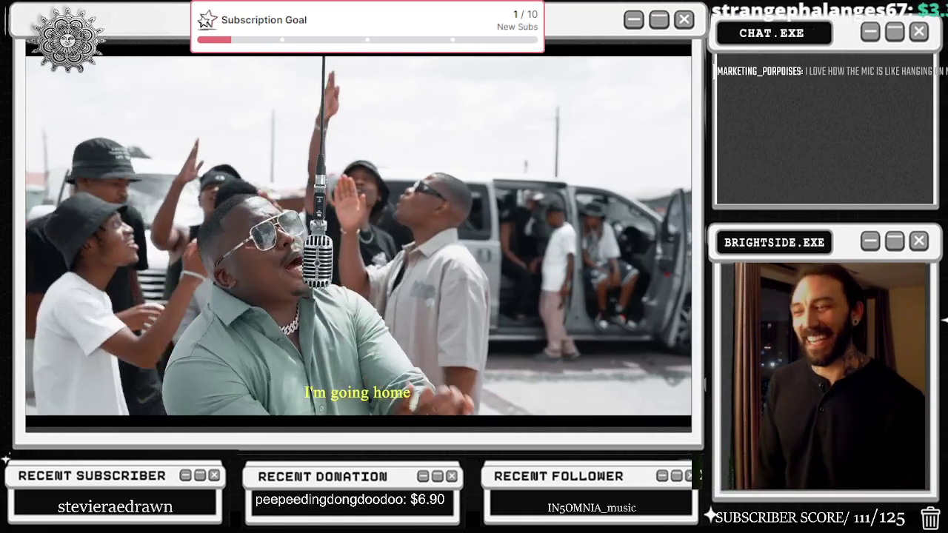
Scrub the video back to 2:27, rewind five seconds, resume playback and exit fullscreen.
mouse_move(510, 296)
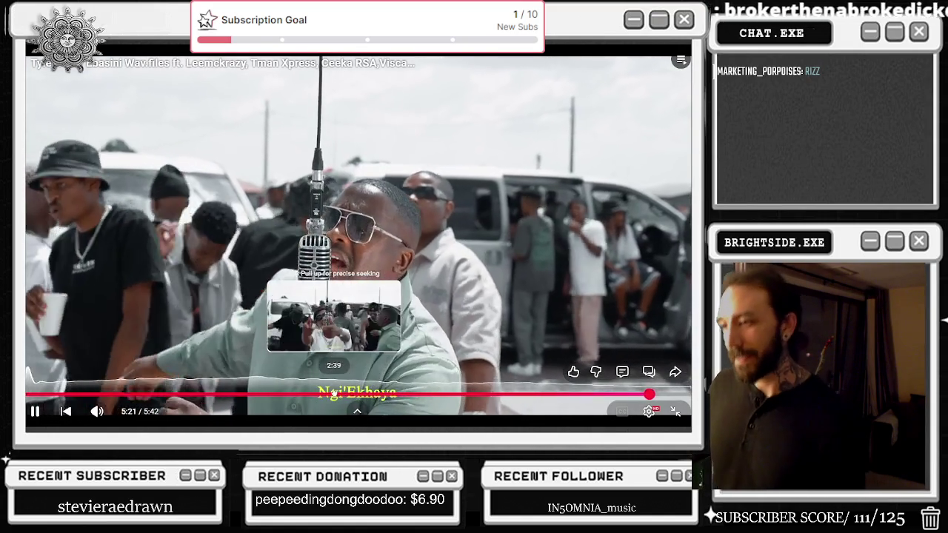
drag(329, 394, 310, 394)
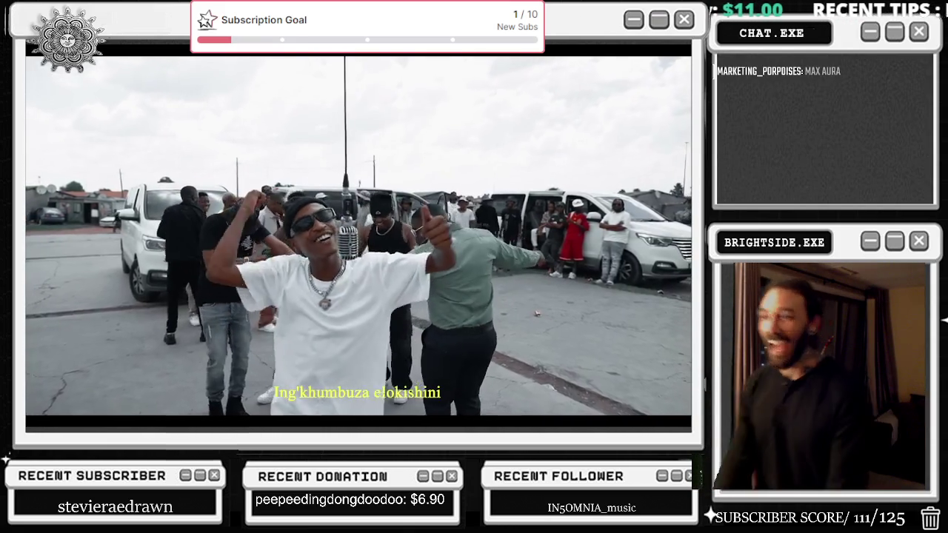
click(93, 275)
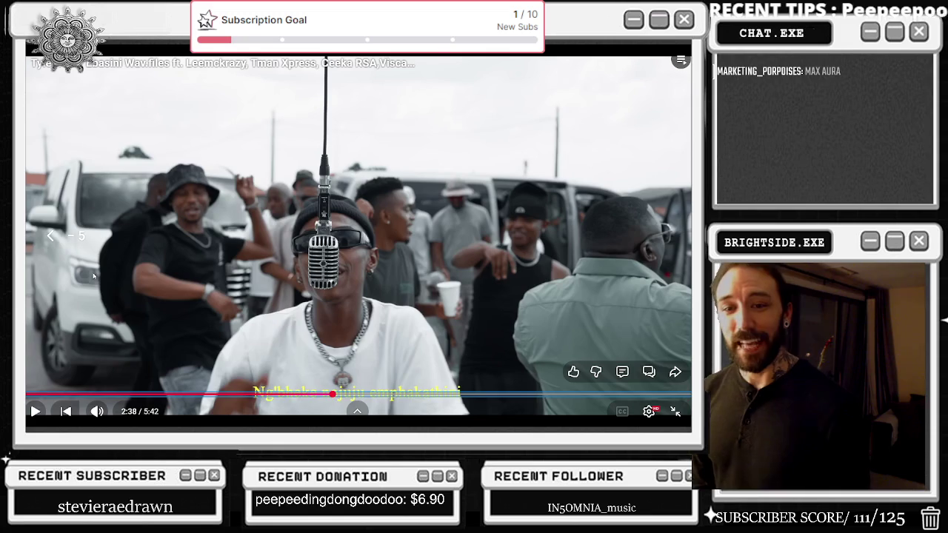
key(Left)
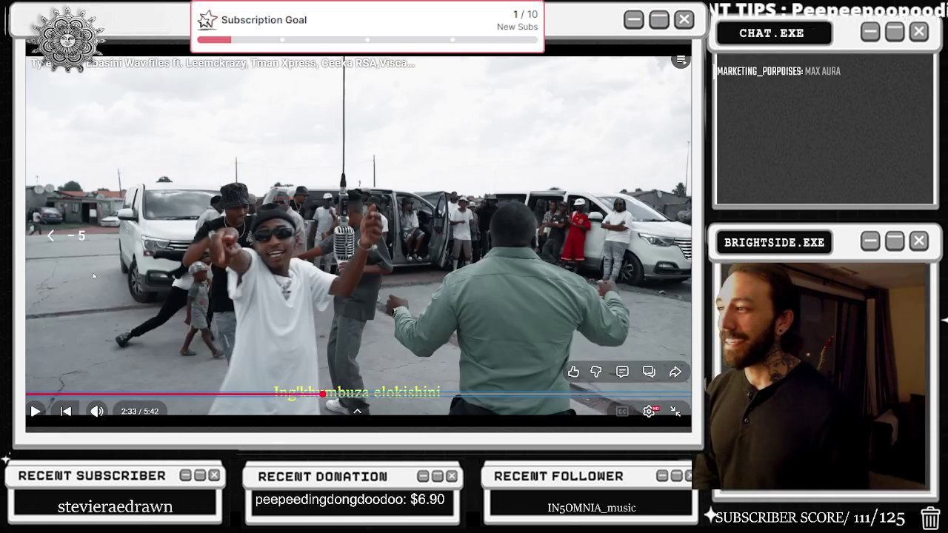
click(93, 275)
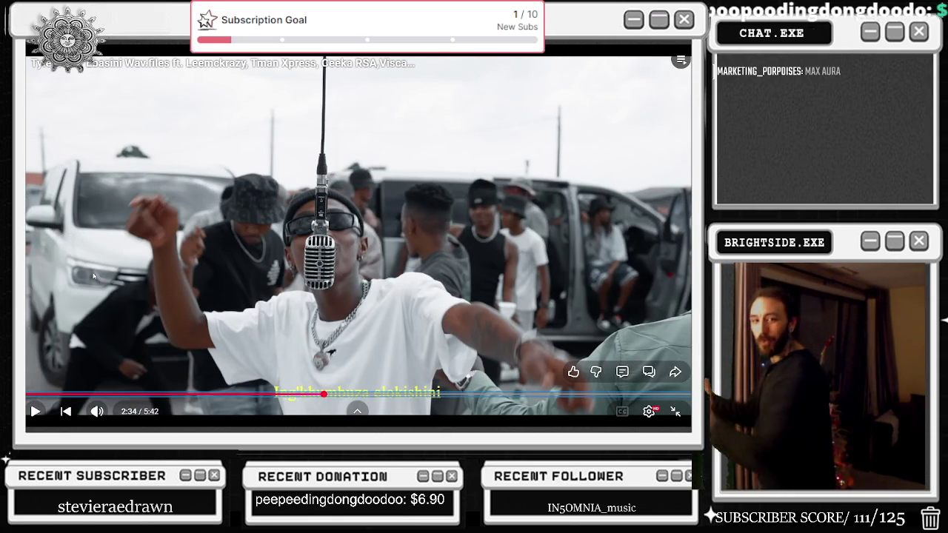
click(93, 275)
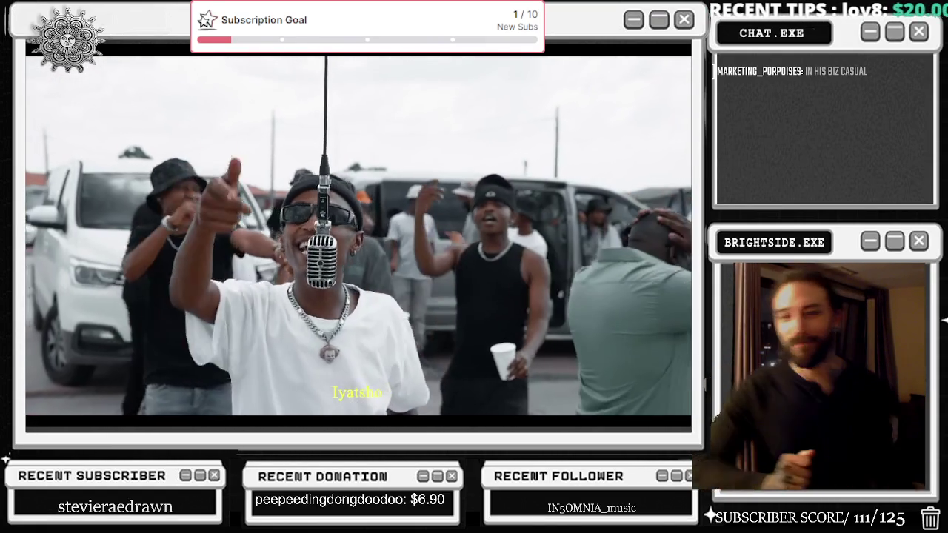
key(Escape)
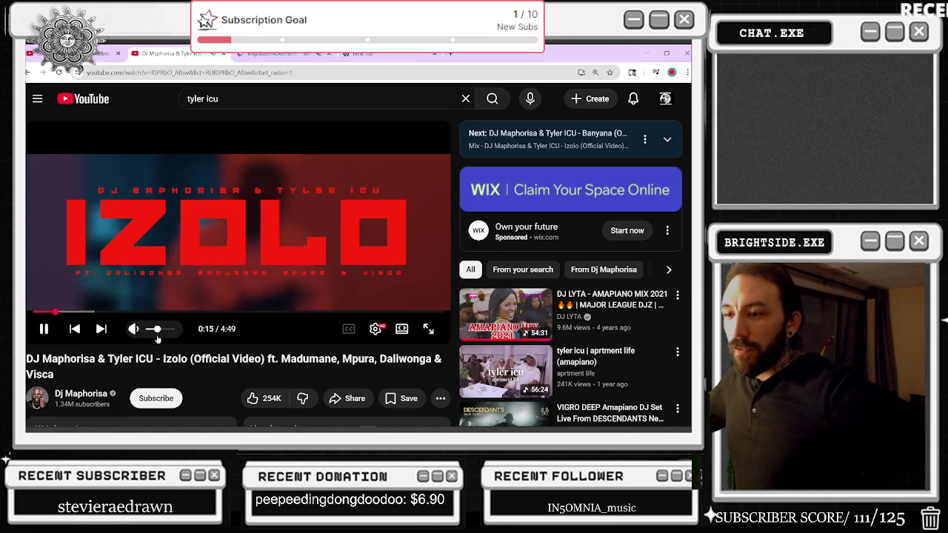
Lower the volume slightly and set the video quality to 144p.
click(154, 329)
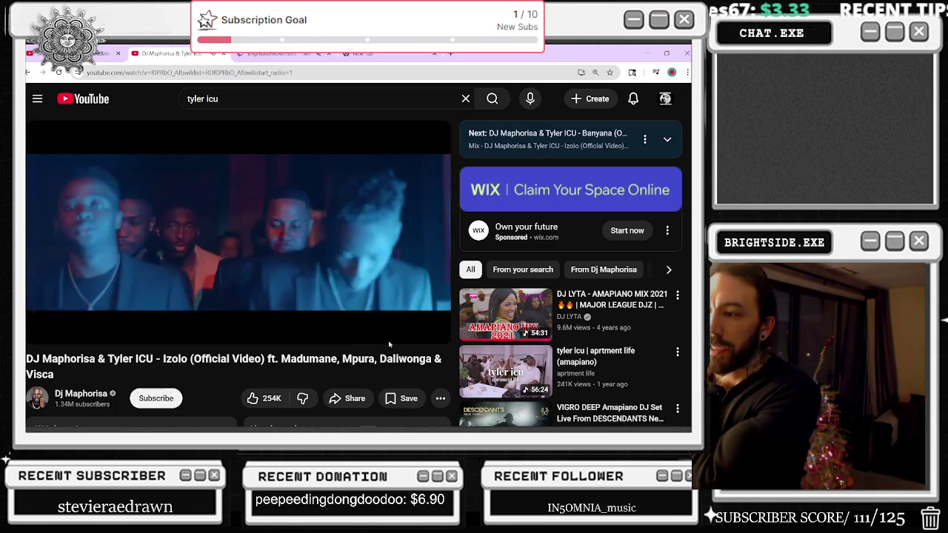
click(376, 328)
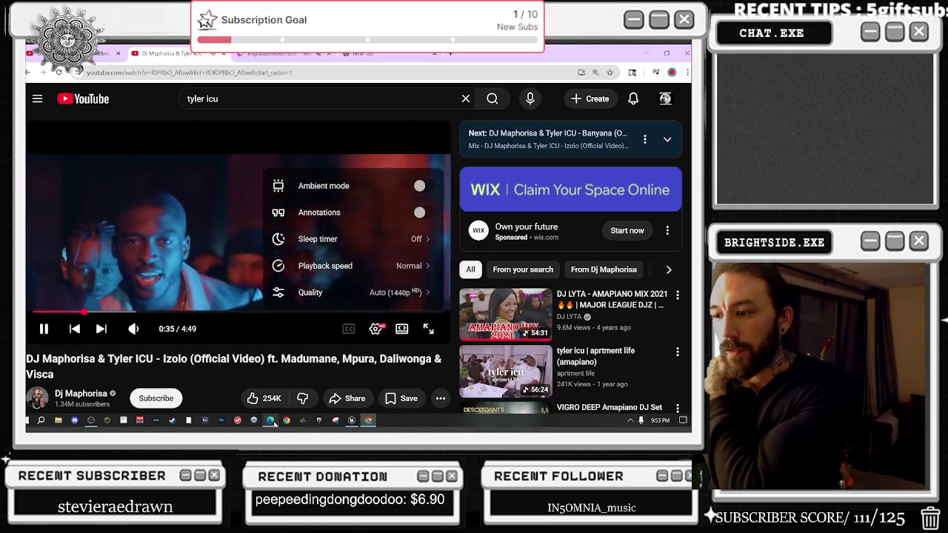
mouse_move(272, 422)
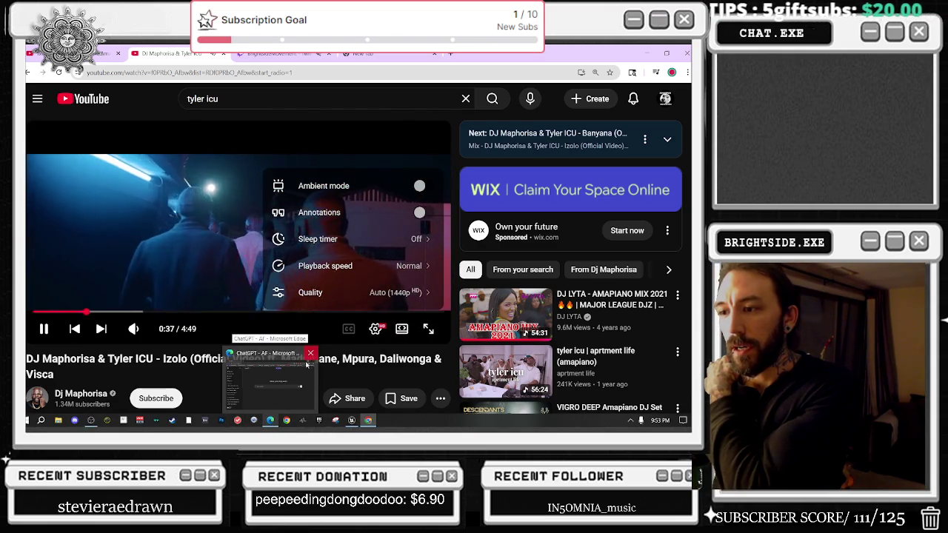
click(355, 292)
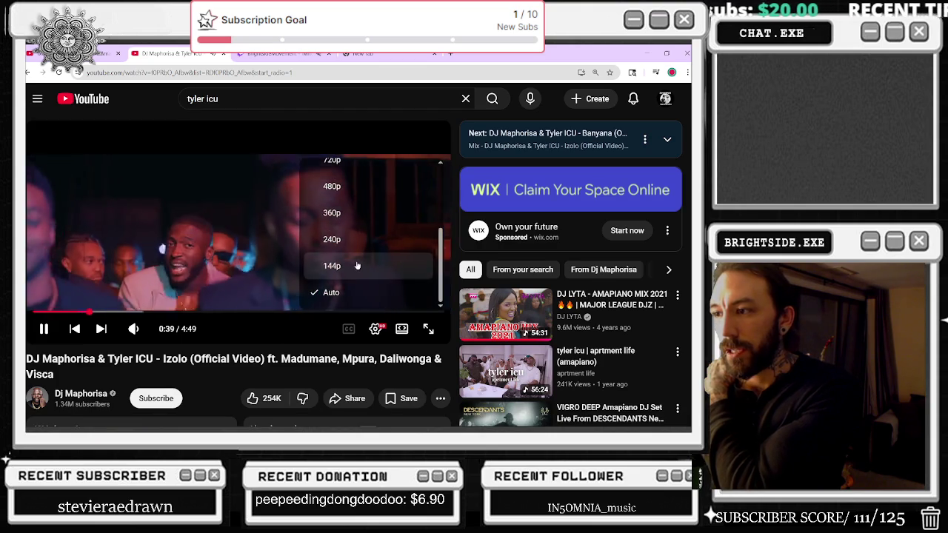
click(357, 265)
Check running processes in Task Manager, close it, and switch to the Unreal Engine editor.
right_click(511, 420)
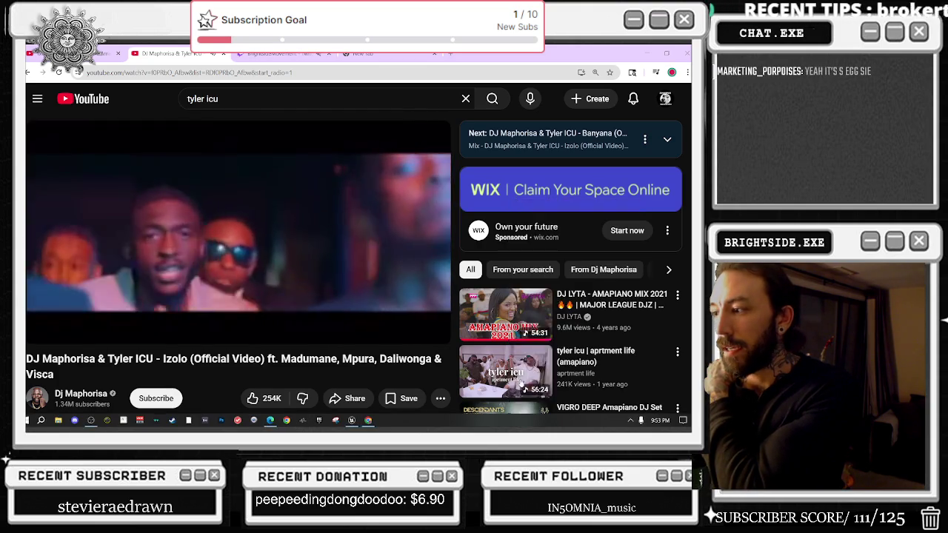
click(521, 378)
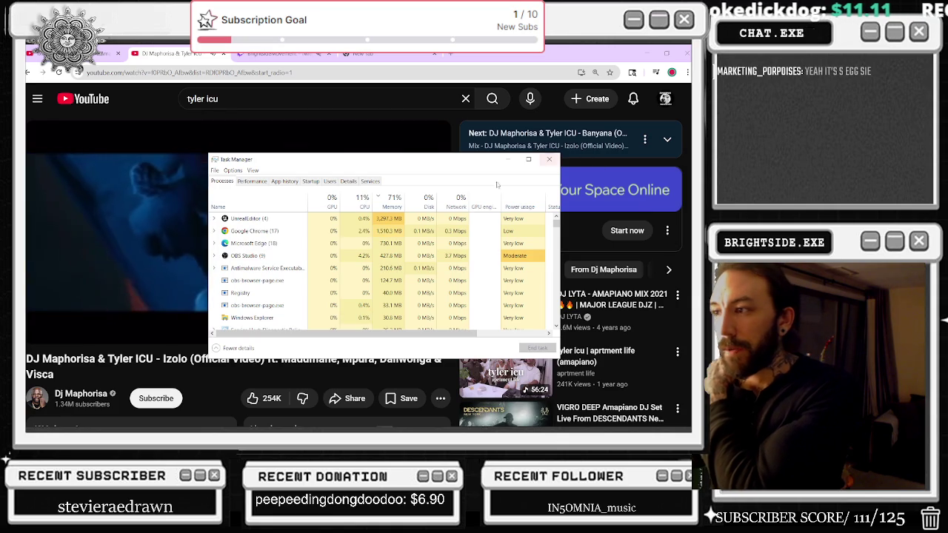
click(547, 162)
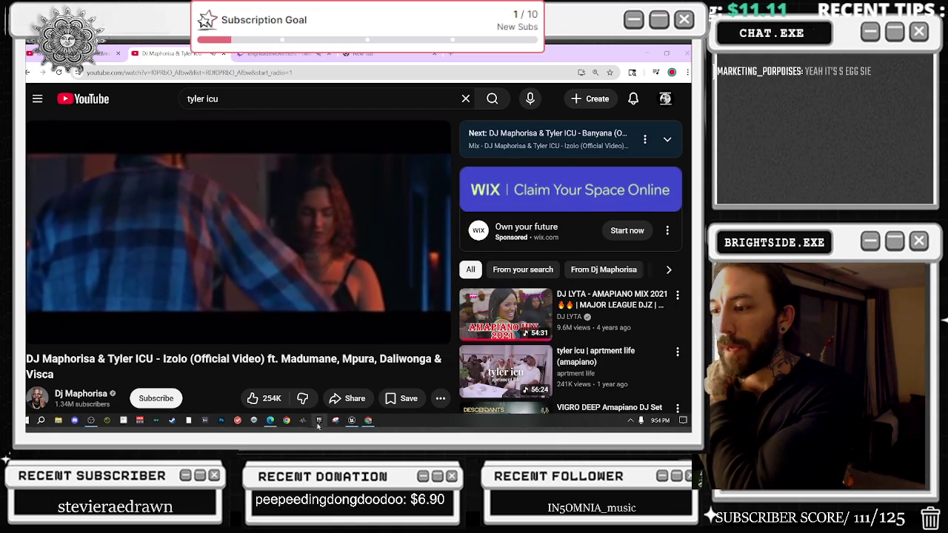
click(319, 421)
key(alt+Tab)
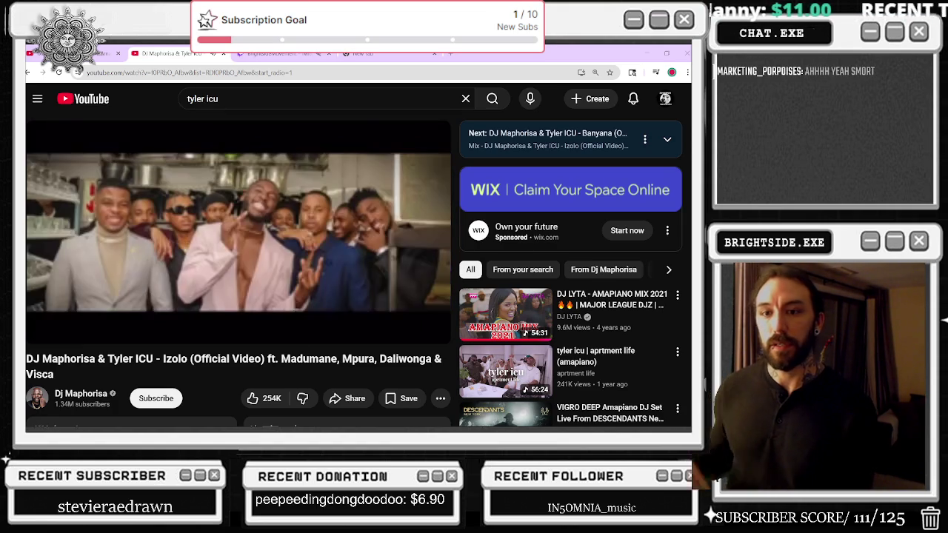
key(alt+Tab)
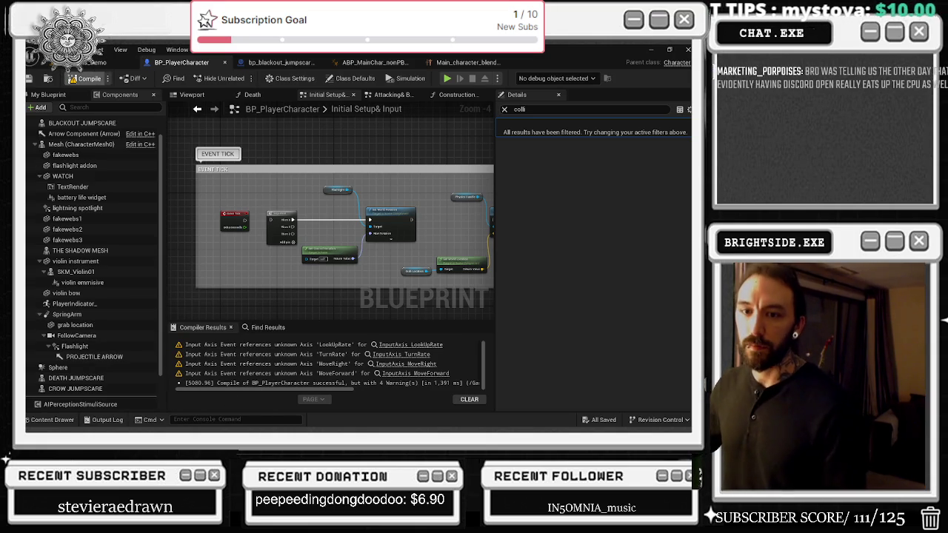
Compile BP_PlayerCharacter, play-test the level, stop it and return to the blueprint.
click(87, 79)
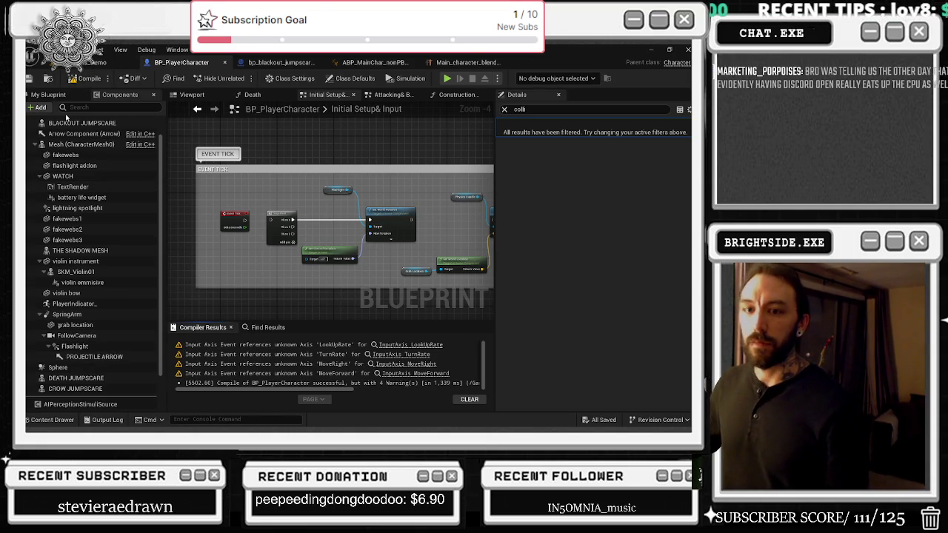
click(127, 62)
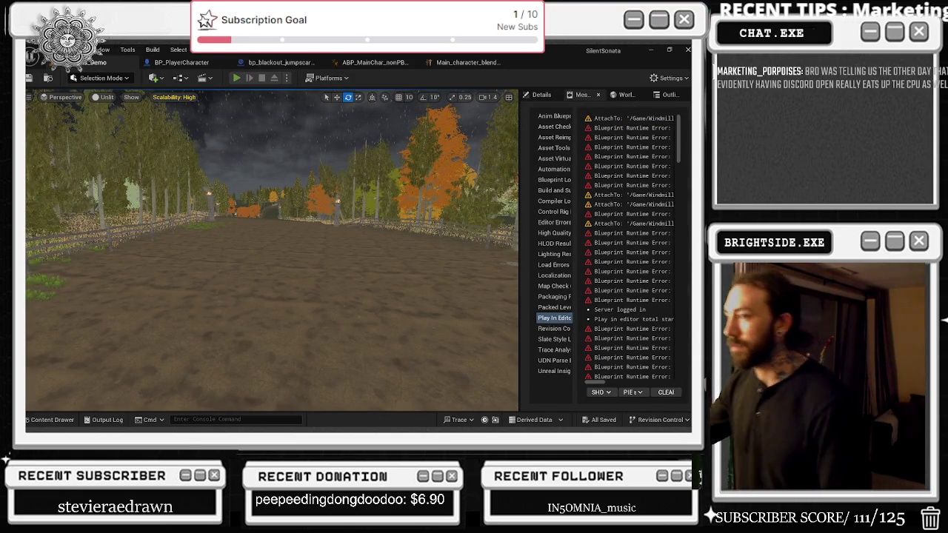
click(237, 78)
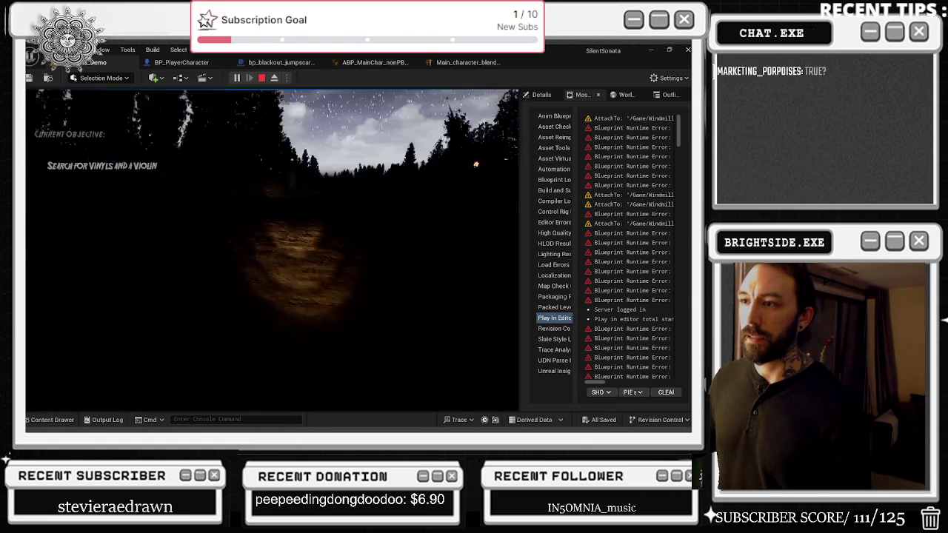
key(Escape)
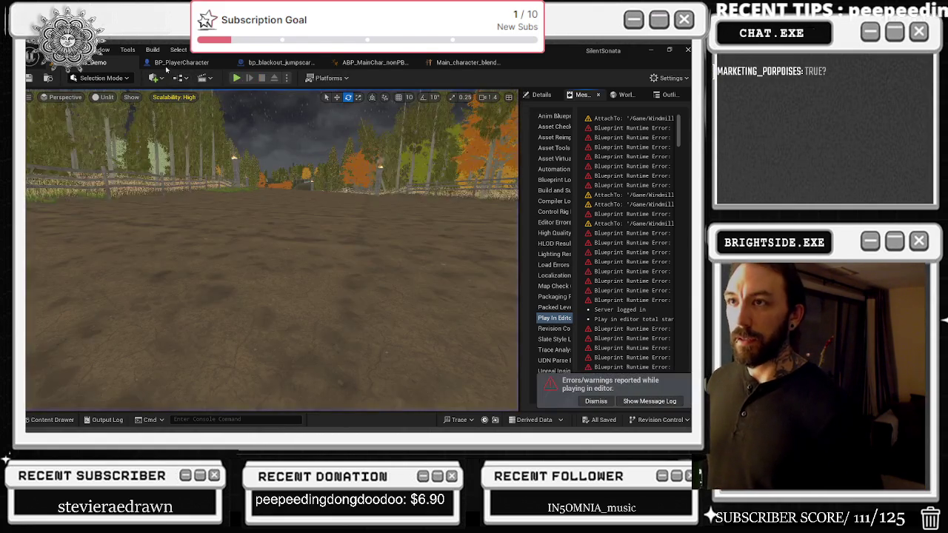
click(177, 62)
Select the SpringArm component and inspect the Event Tick rotation nodes in the graph.
click(70, 314)
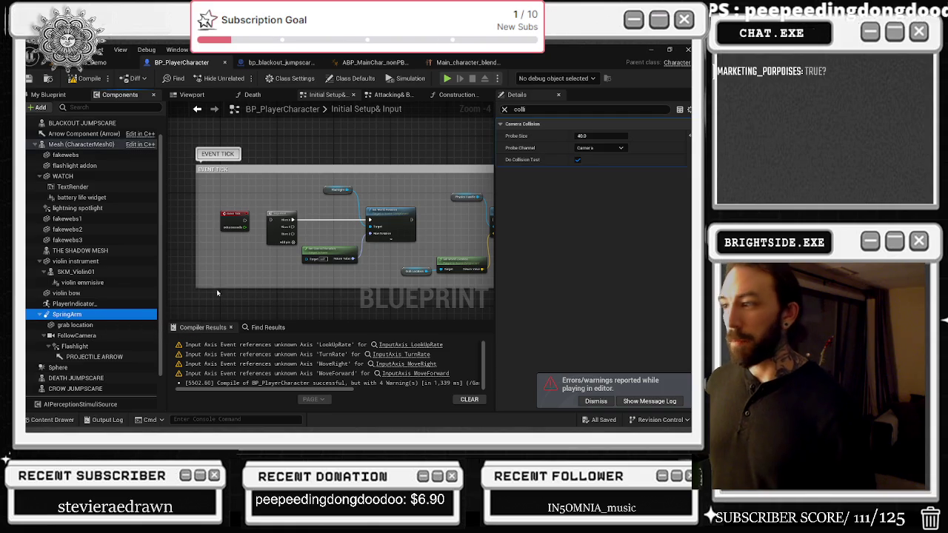
click(504, 110)
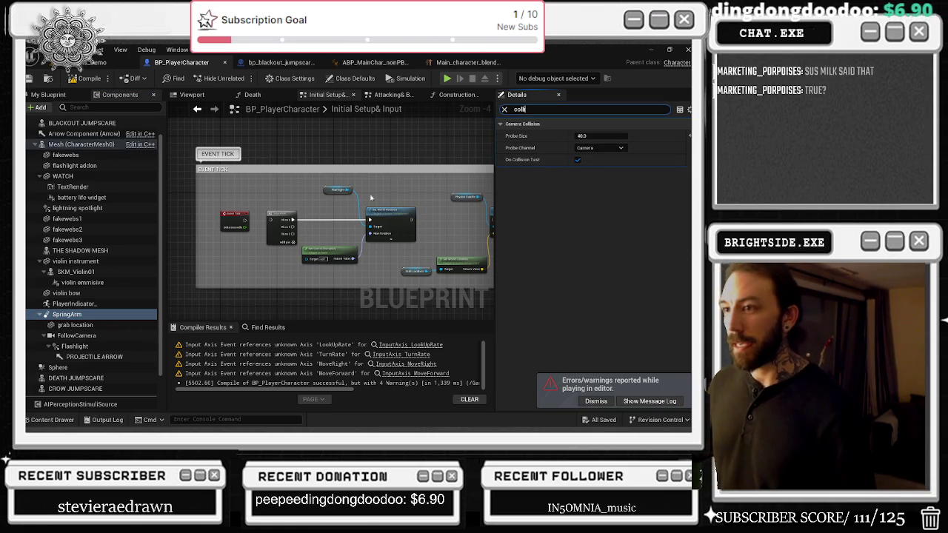
scroll(377, 191, up, 2)
drag(200, 180, 409, 310)
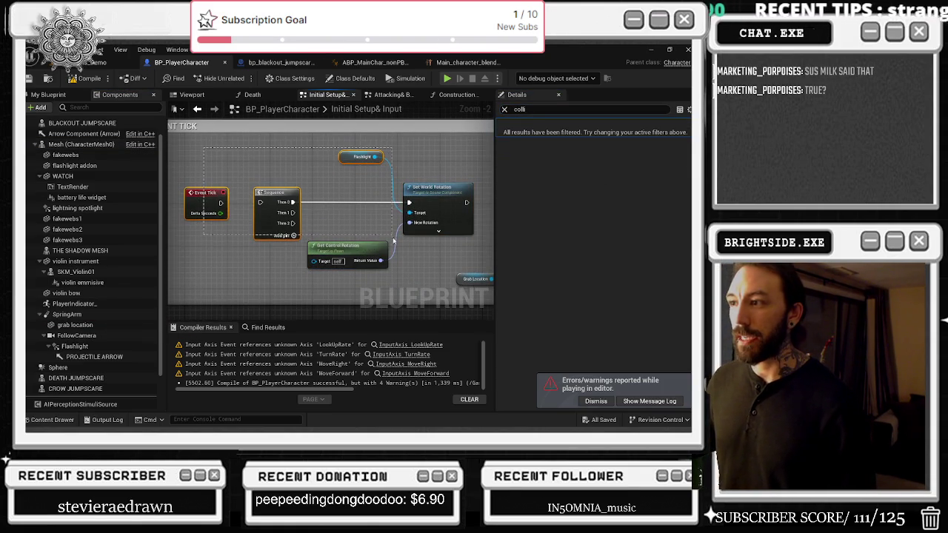
click(217, 159)
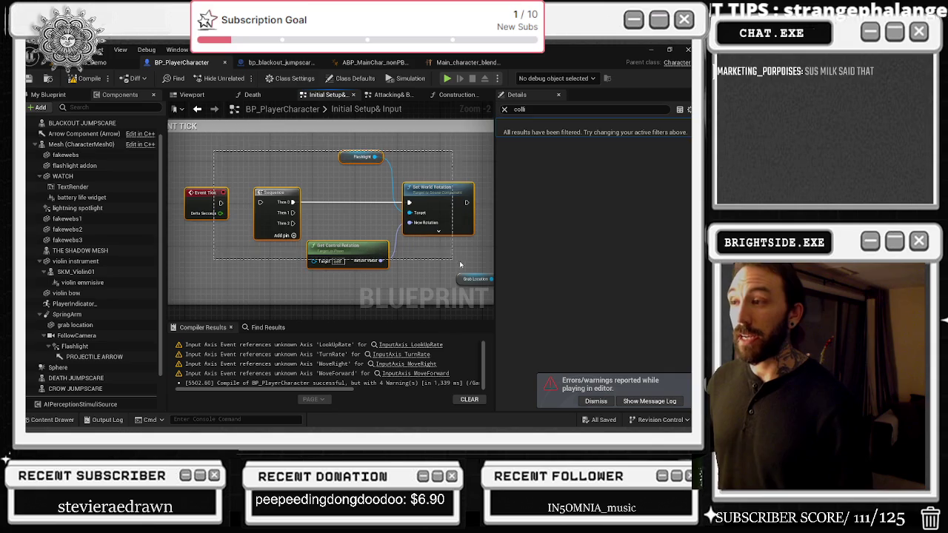
click(197, 202)
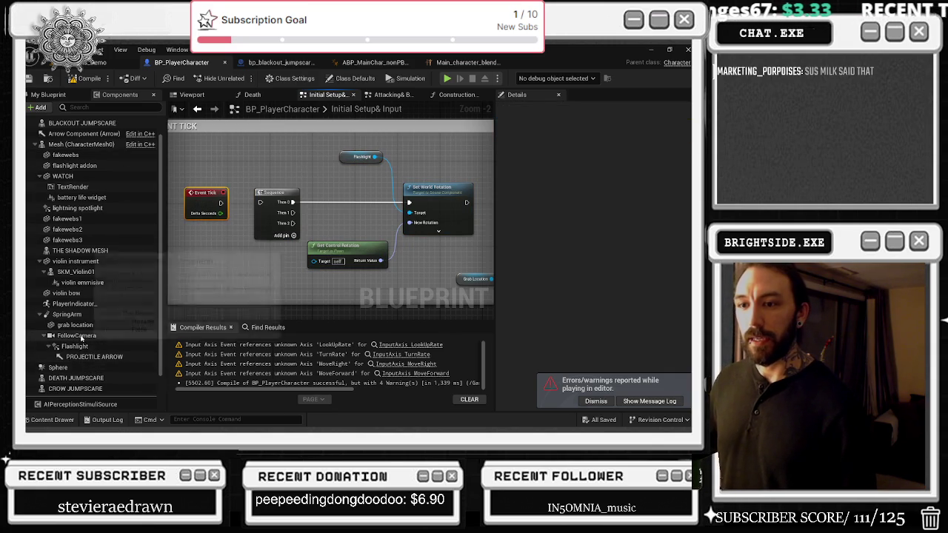
click(267, 327)
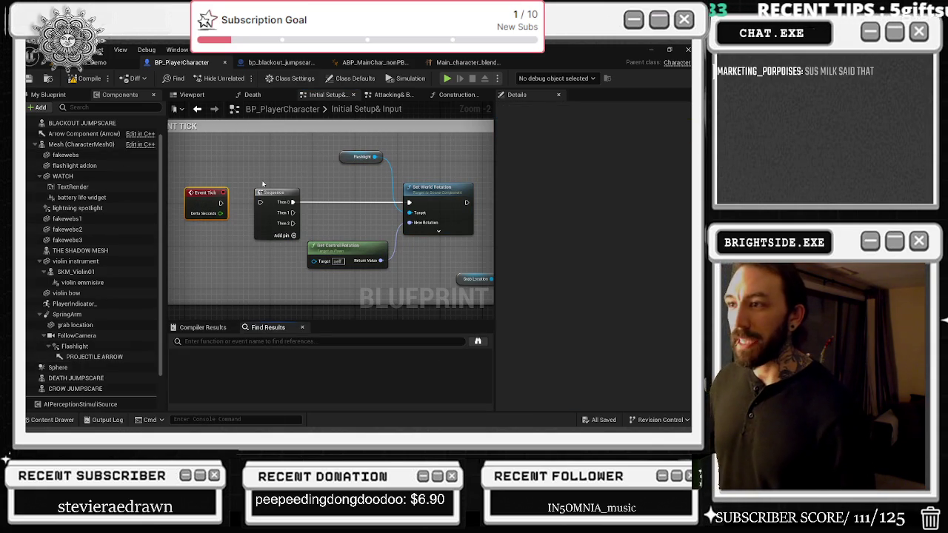
Show the blueprint's graph list, viewport and component tree, then go to the desktop's hidden tray icons.
click(47, 95)
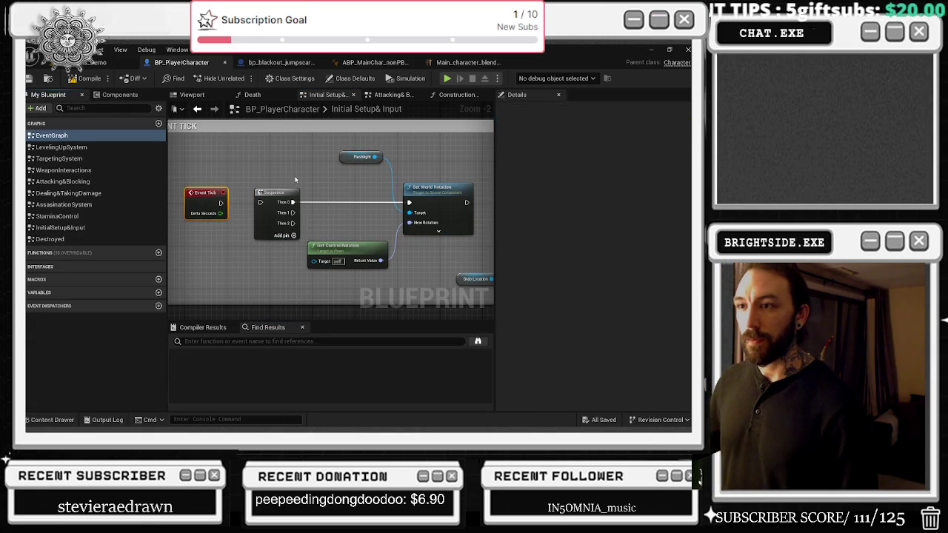
click(192, 95)
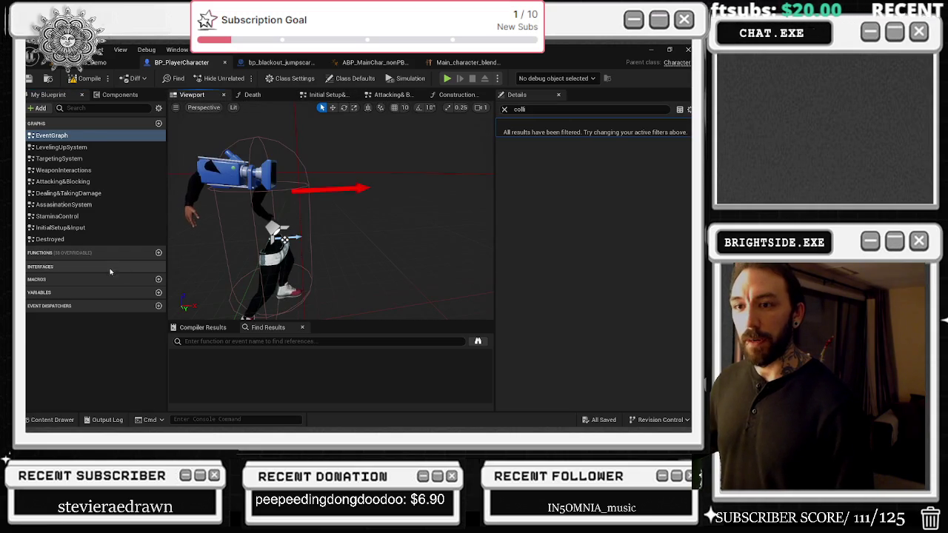
click(119, 95)
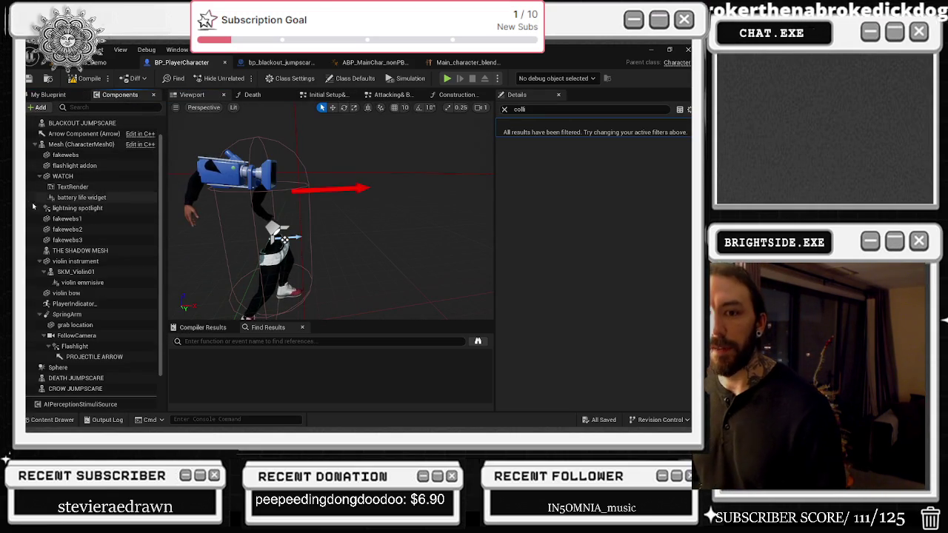
key(alt+Tab)
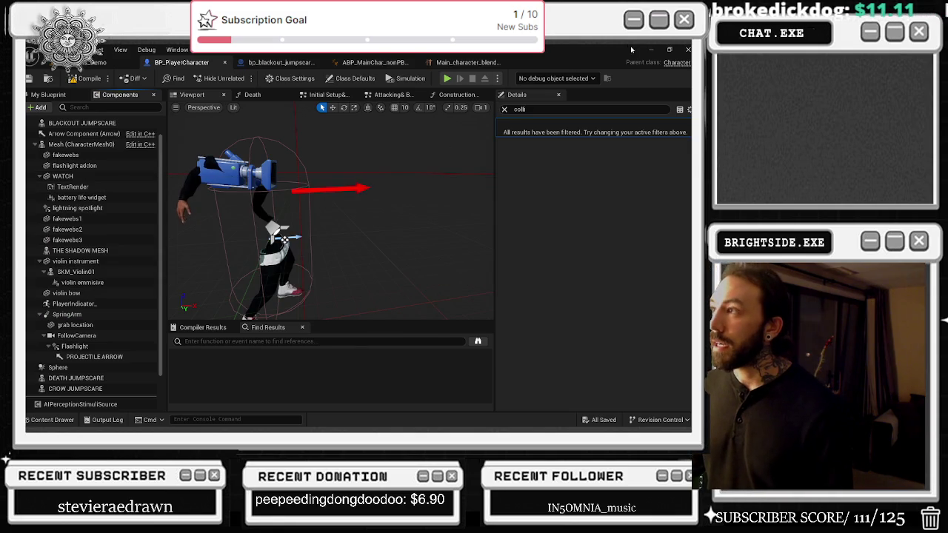
key(super+d)
mouse_move(588, 429)
click(630, 421)
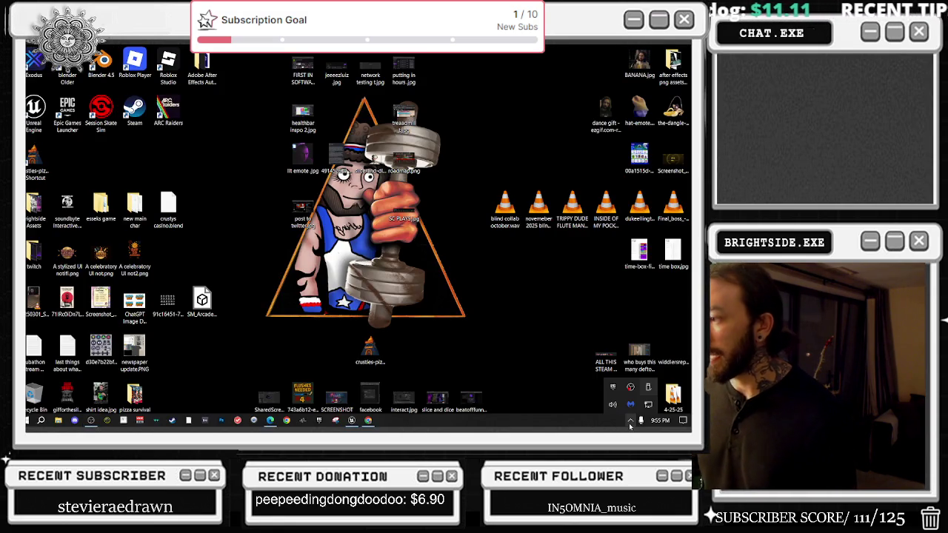
Close the tray icons, return to the BP_PlayerCharacter editor and orbit around the character.
click(628, 421)
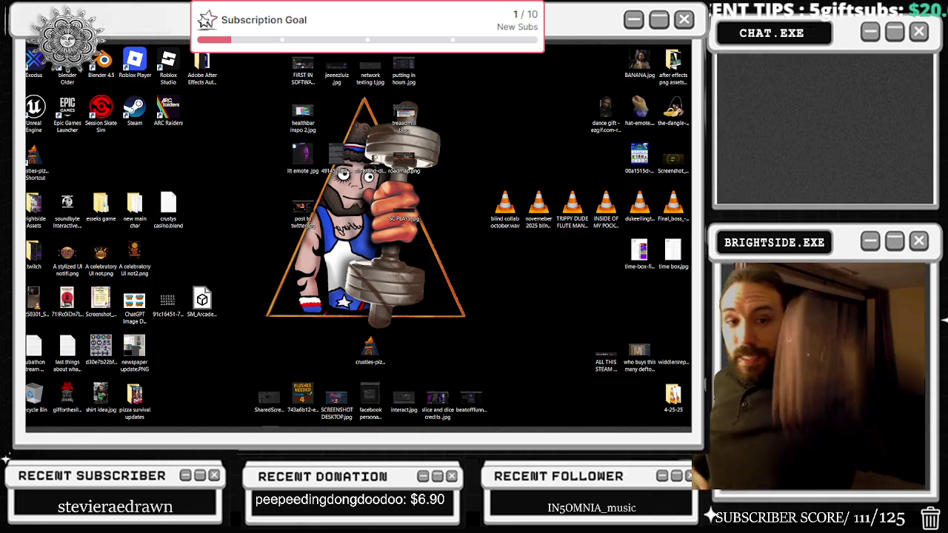
key(alt+Tab)
click(386, 241)
drag(386, 242, 345, 242)
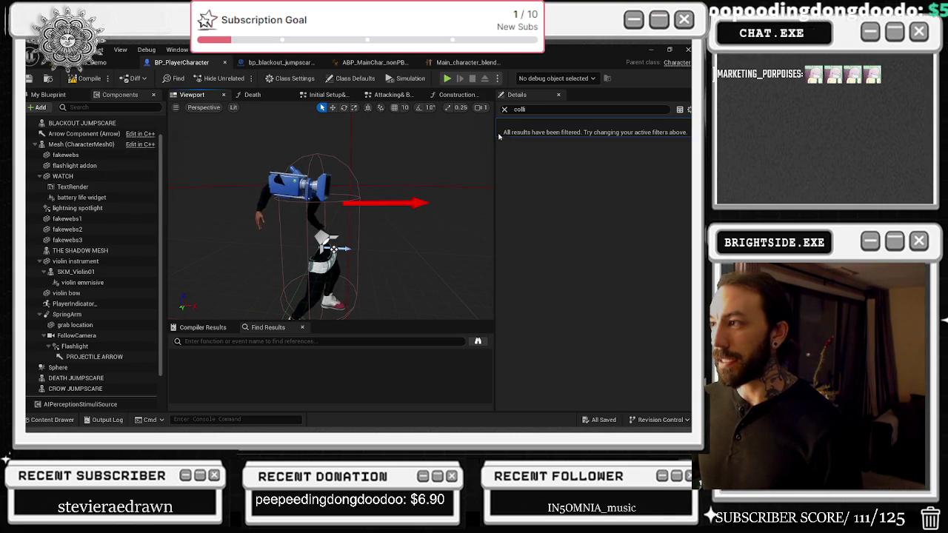
Clear the details filter and close the Death, Initial Setup, Attacking and Construction Script graph tabs.
click(505, 110)
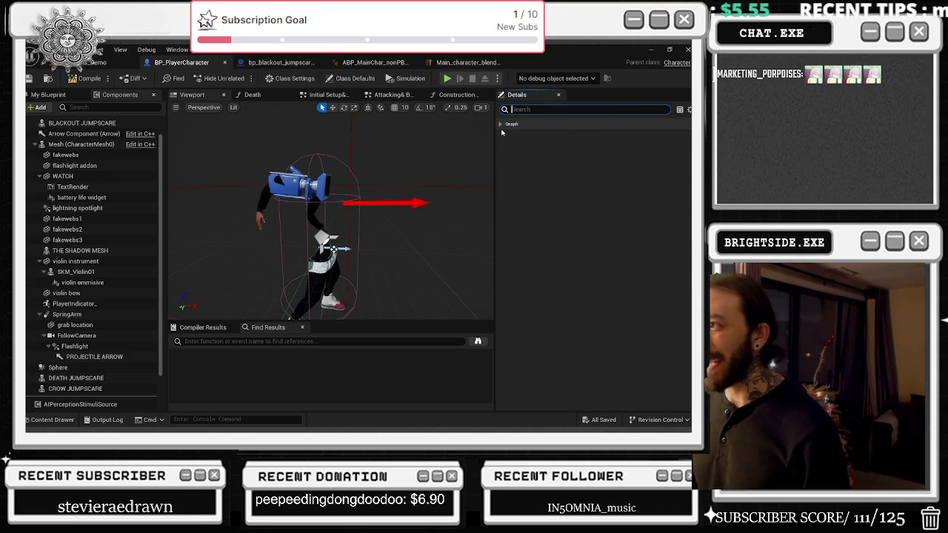
click(505, 125)
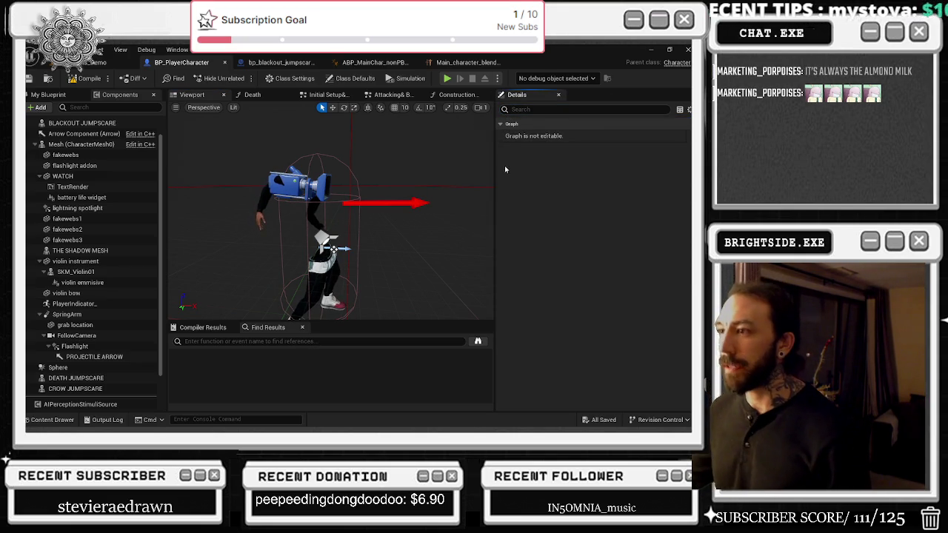
click(76, 335)
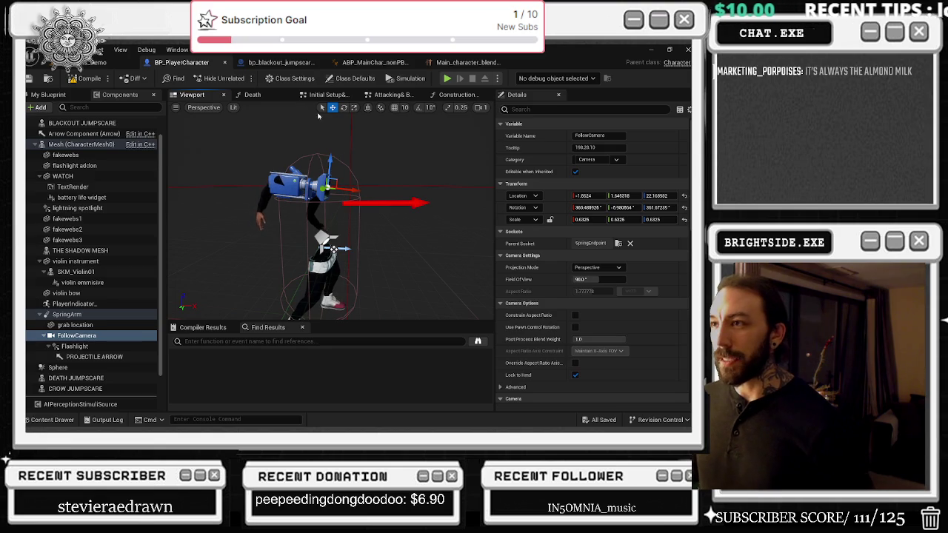
click(290, 95)
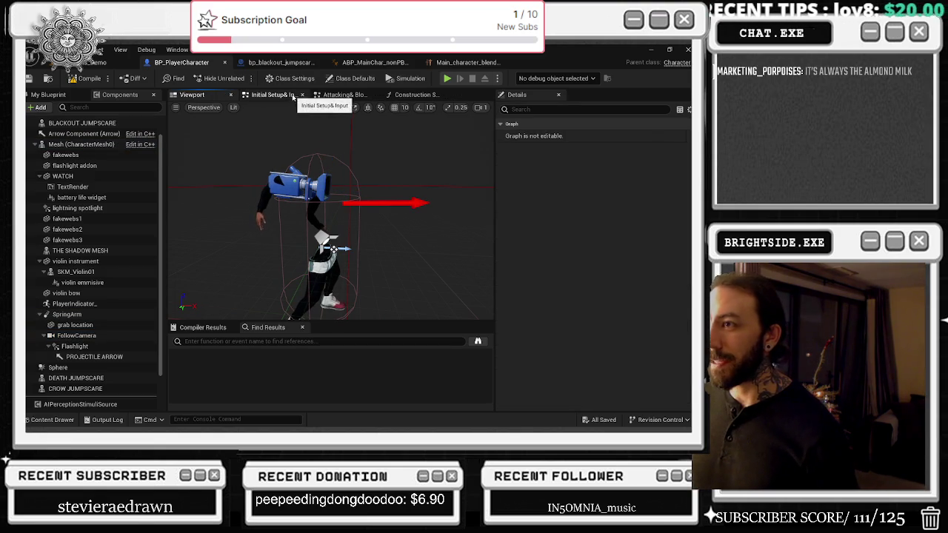
click(302, 95)
click(303, 95)
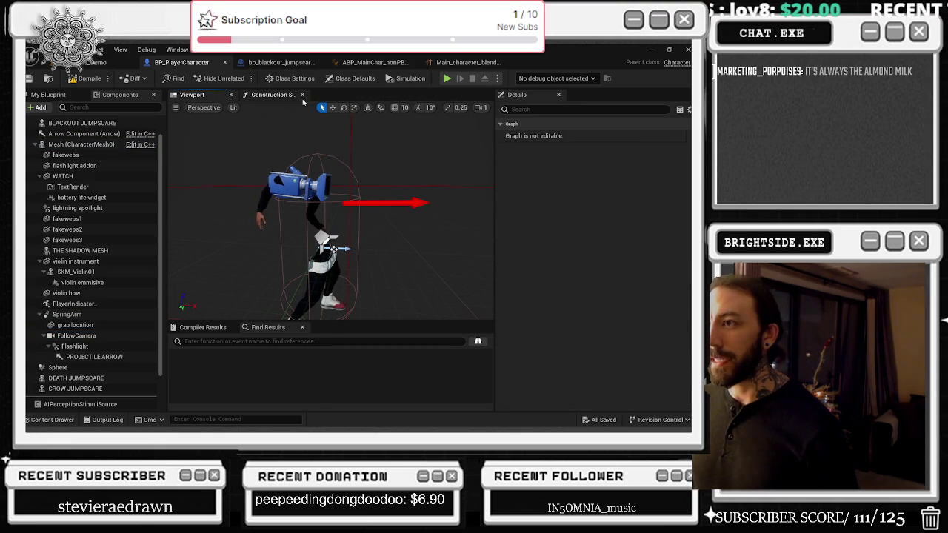
click(304, 95)
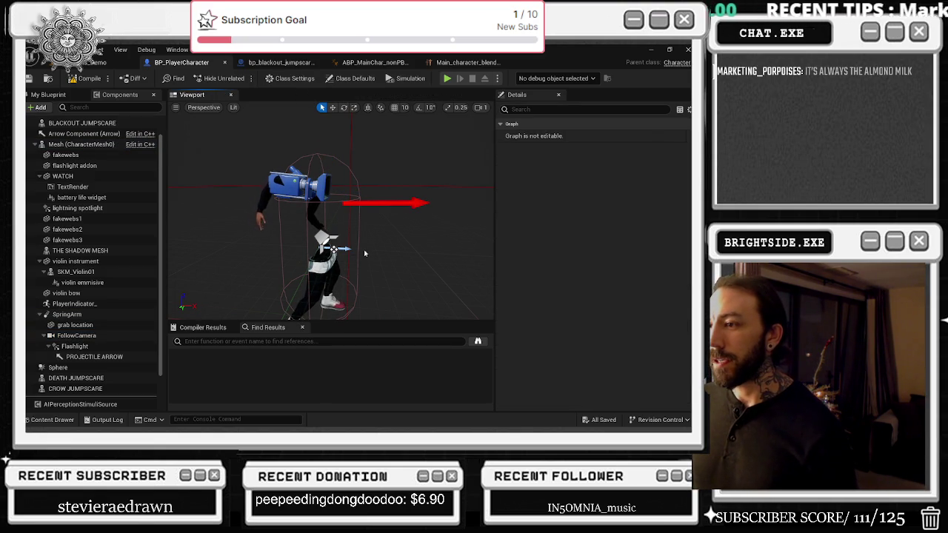
click(333, 249)
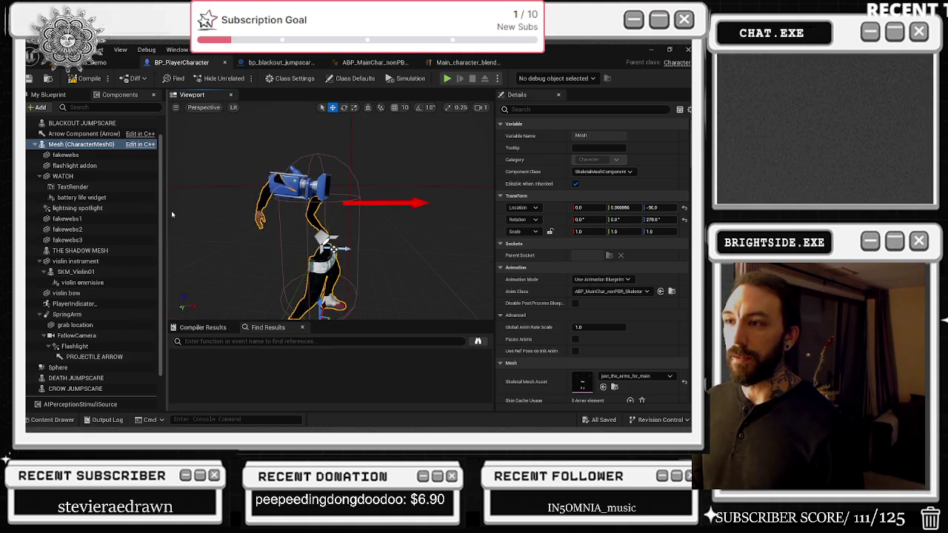
On SpringArm, enable camera lag and rotation lag, set max lag distance 5.0, and compile.
click(102, 312)
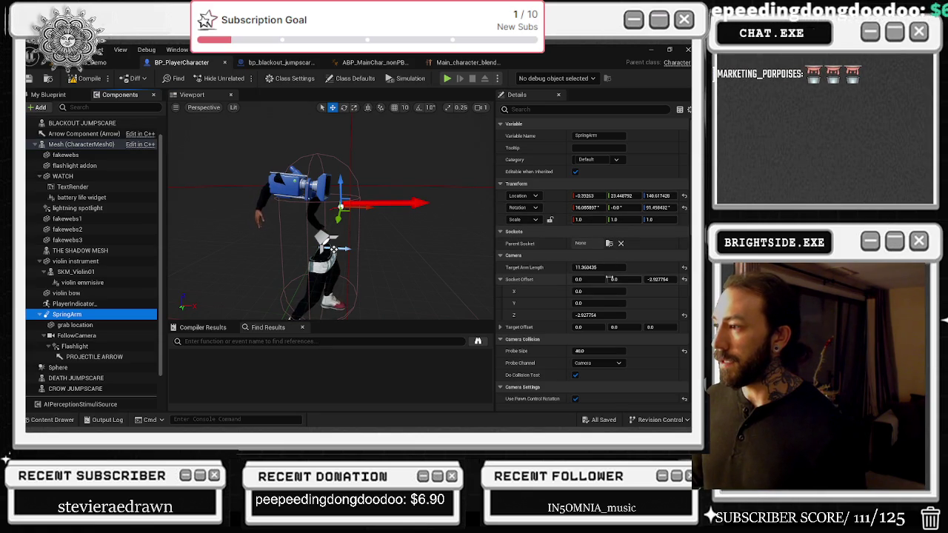
scroll(637, 312, down, 3)
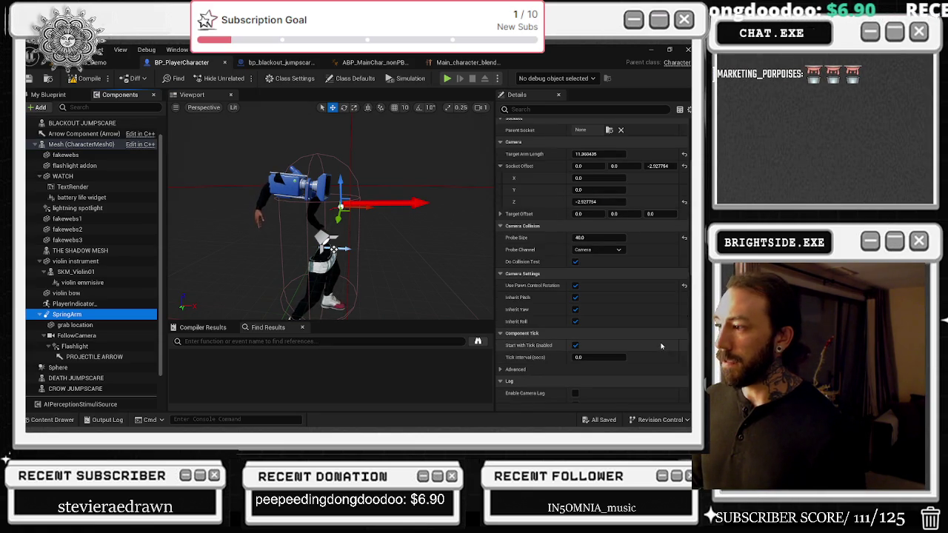
scroll(583, 315, down, 2)
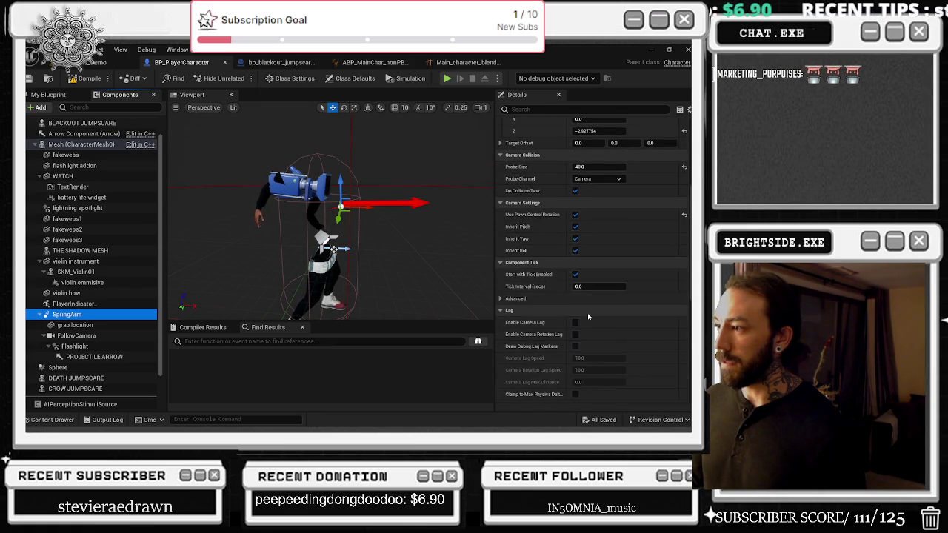
click(576, 323)
click(599, 358)
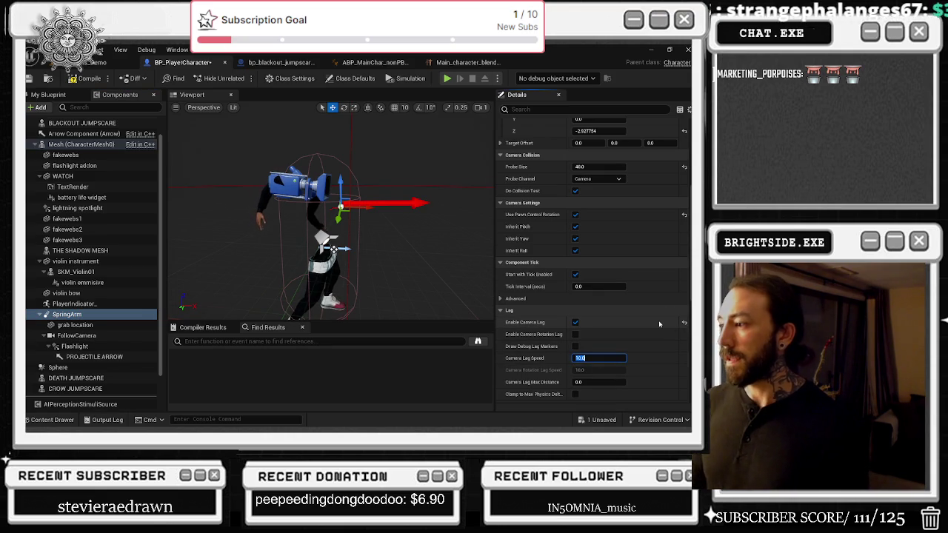
click(575, 334)
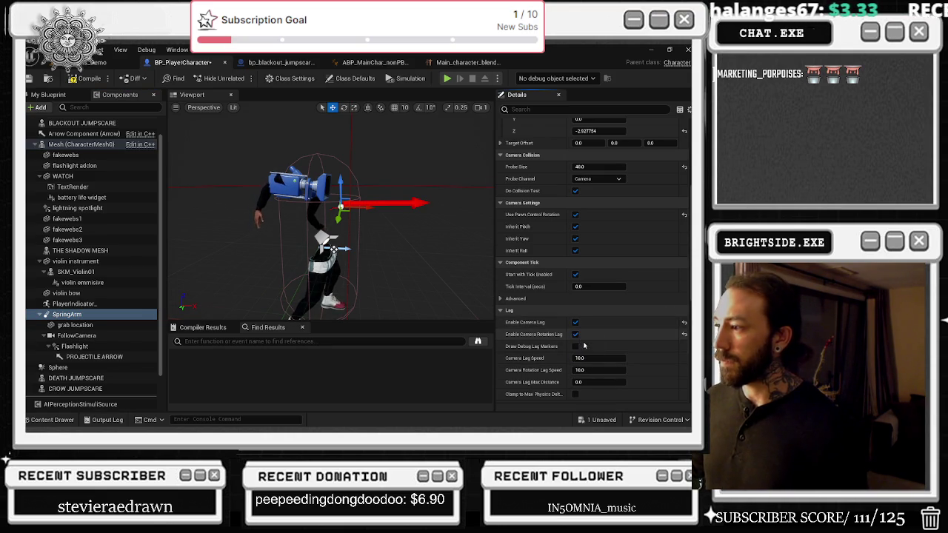
scroll(641, 349, down, 2)
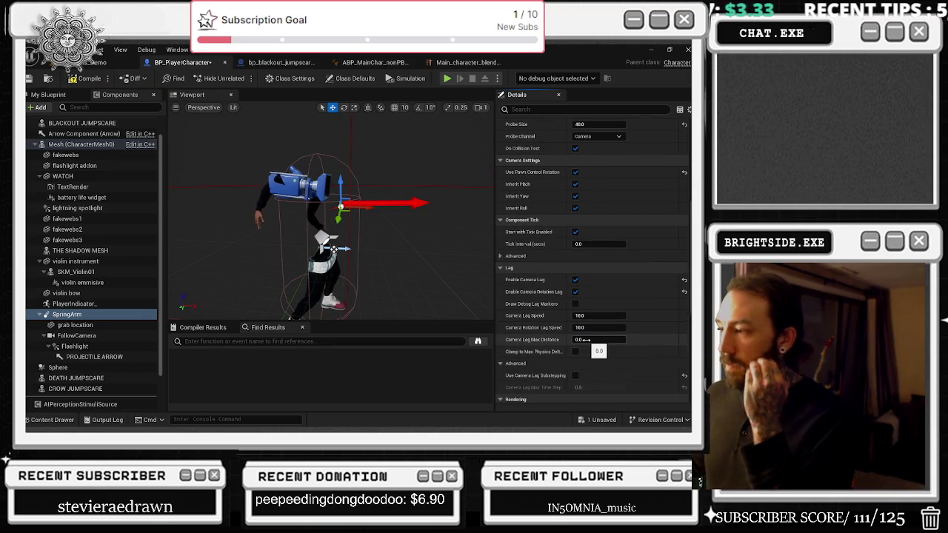
click(585, 340)
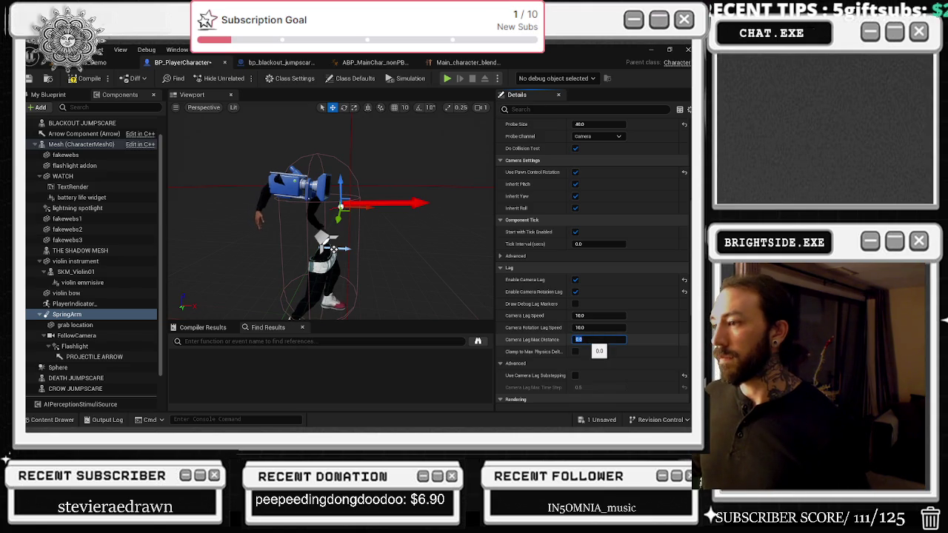
text(1)
key(Return)
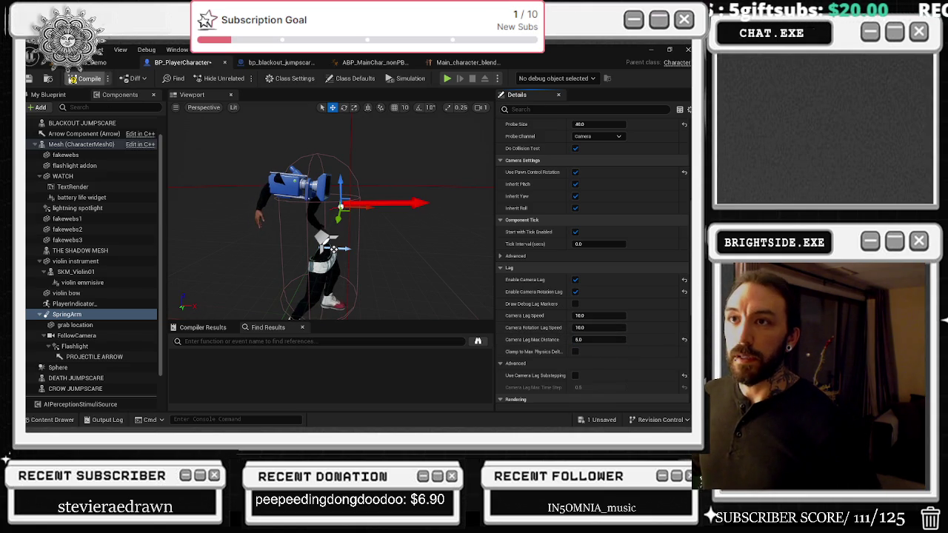
key(F7)
key(alt+Tab)
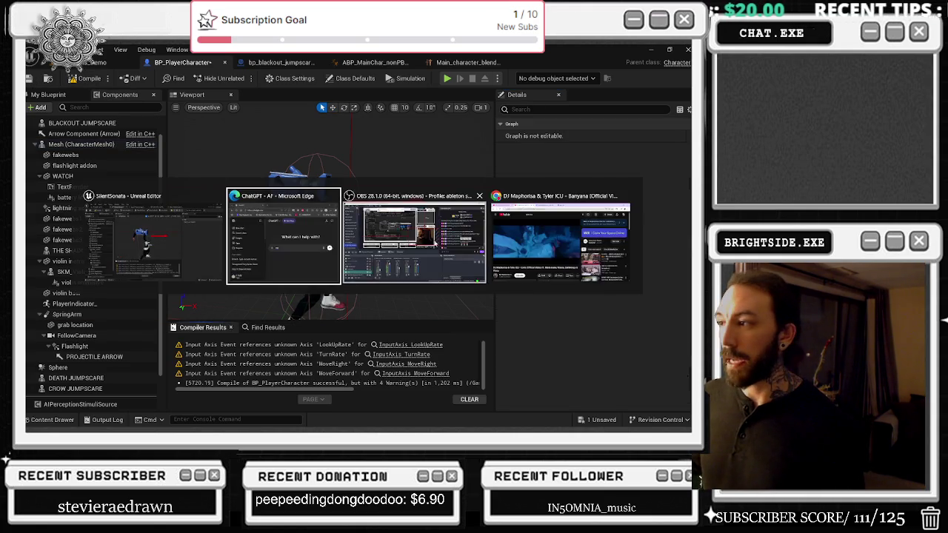
Mute the ad, play Louie Rankin's 'The Sting' and minimize the browser.
click(134, 344)
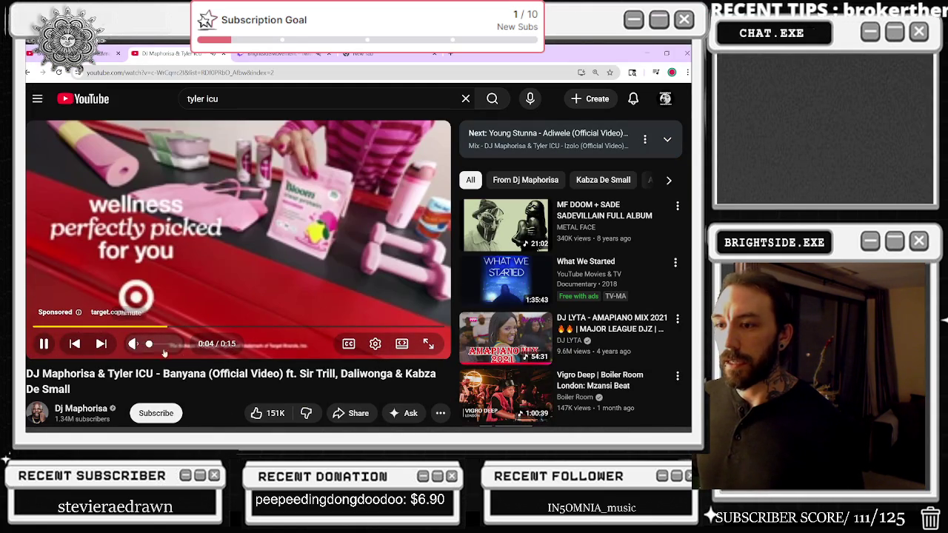
scroll(460, 229, down, 5)
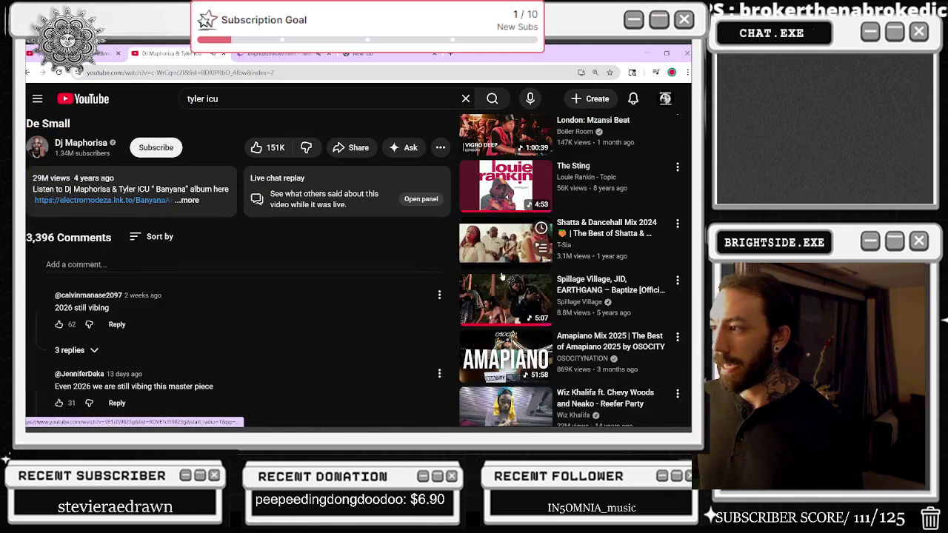
click(506, 187)
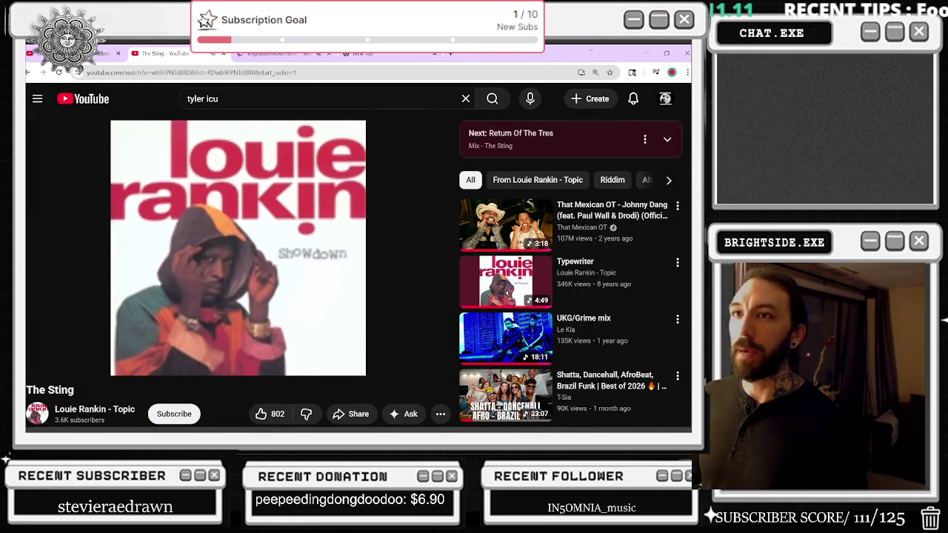
click(642, 54)
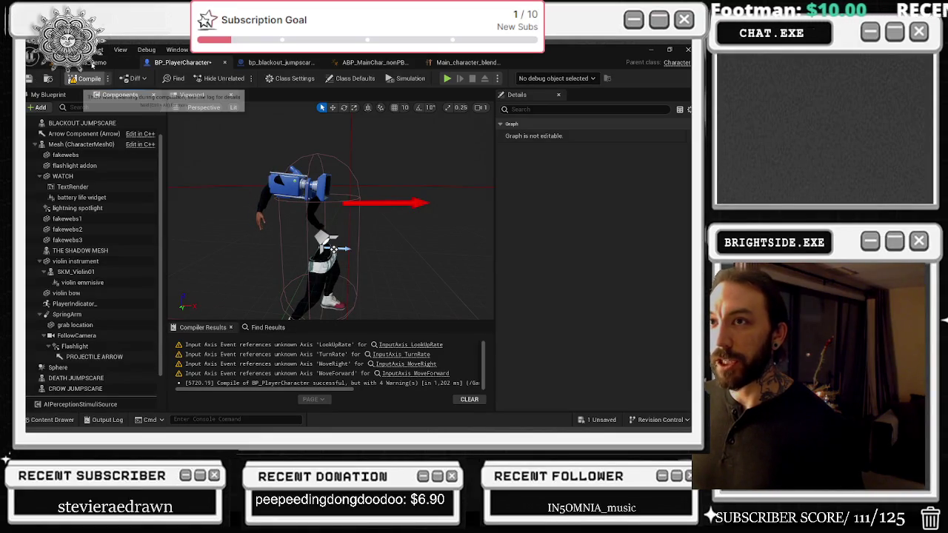
Switch to the level editor and save the unsaved blueprint changes.
click(92, 64)
click(602, 419)
click(429, 341)
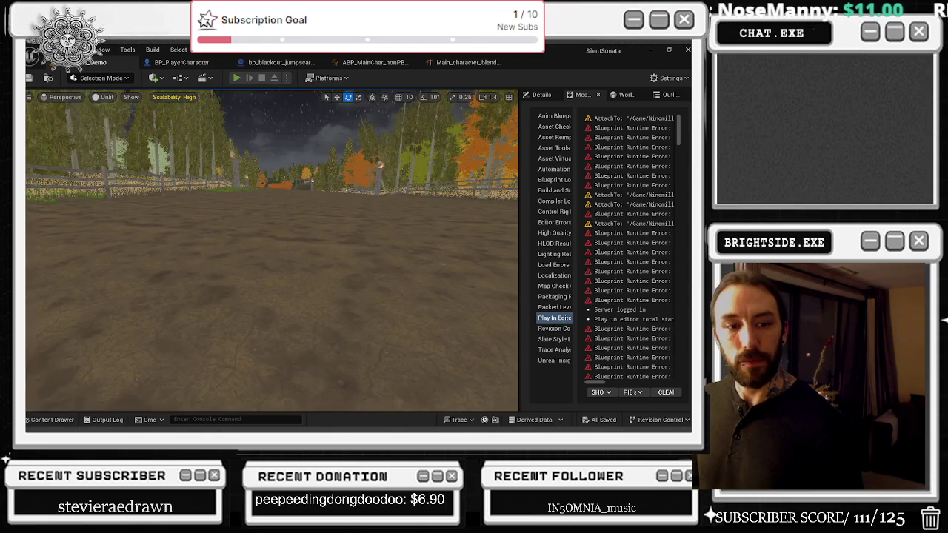
Play-test the level with Alt+P, stop the session, and view the Main_character blend space.
key(alt+p)
click(235, 296)
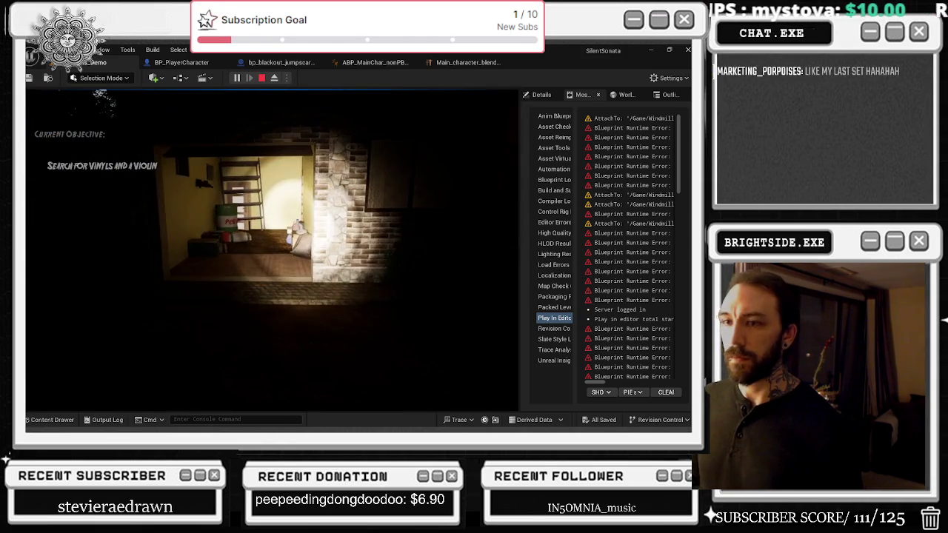
key(Escape)
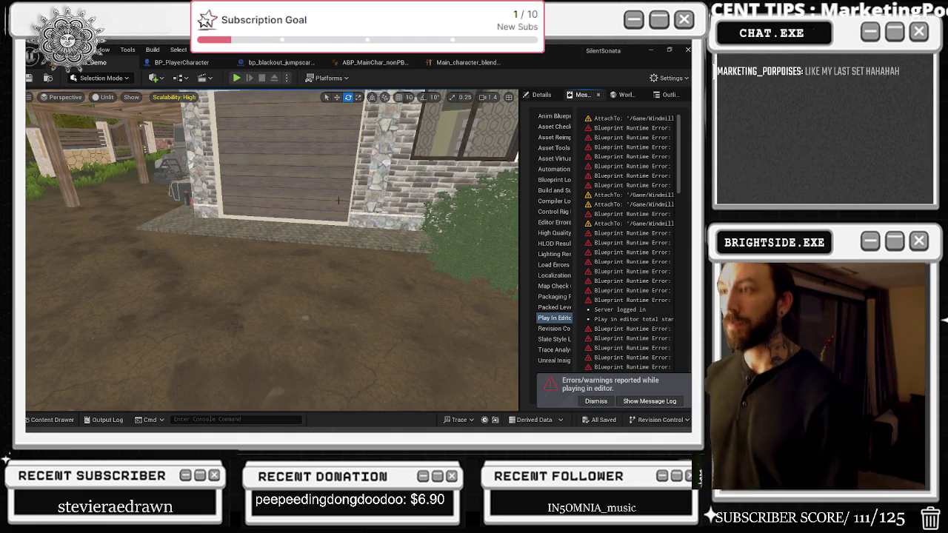
click(469, 62)
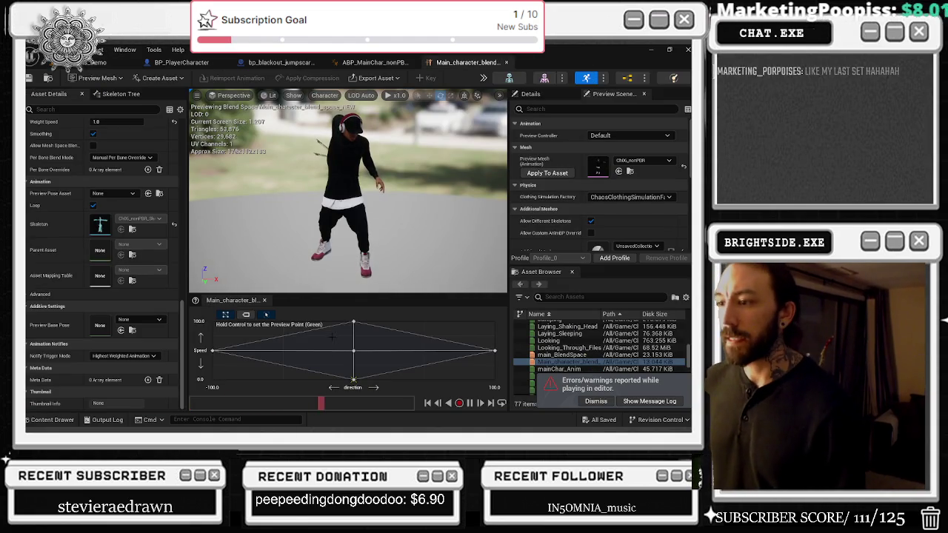
Look through the main character animation blueprint's event graph, then return to BP_PlayerCharacter.
click(374, 63)
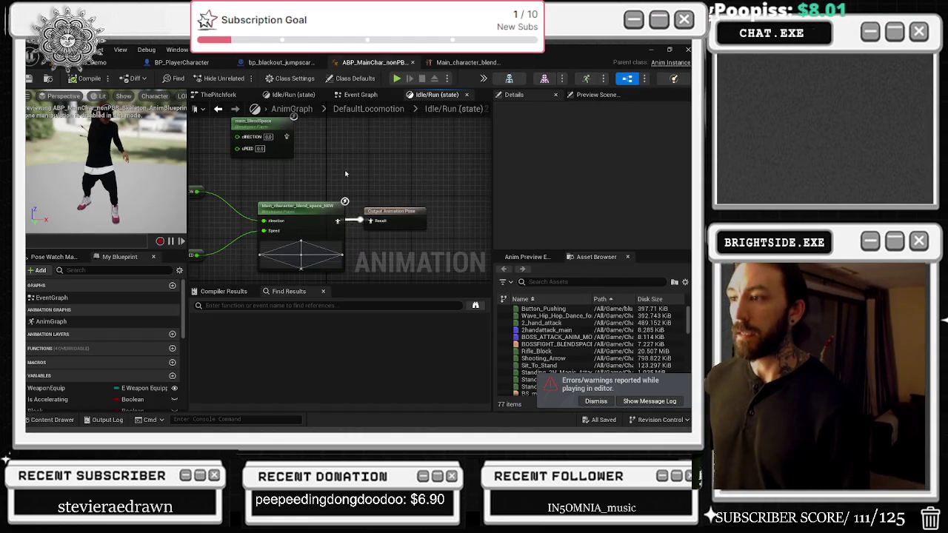
click(361, 95)
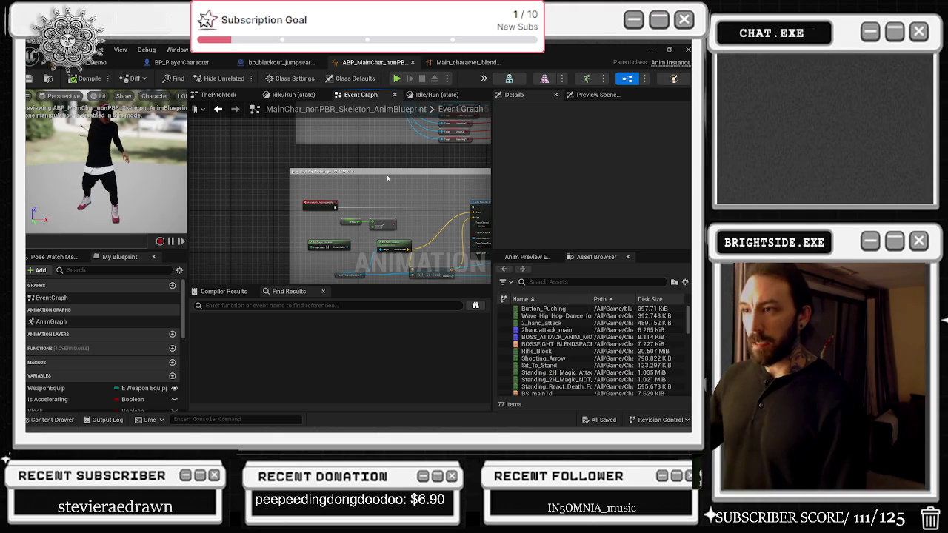
drag(385, 180, 335, 252)
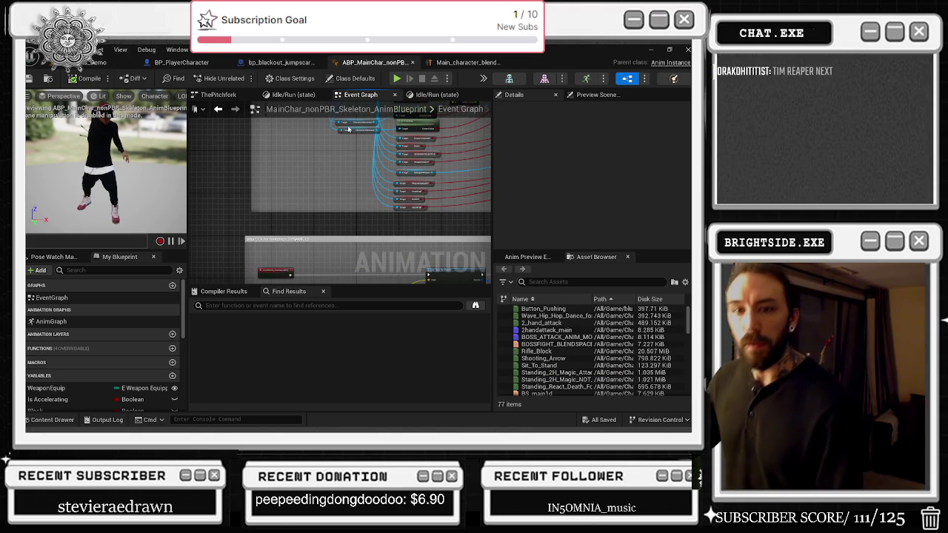
click(283, 64)
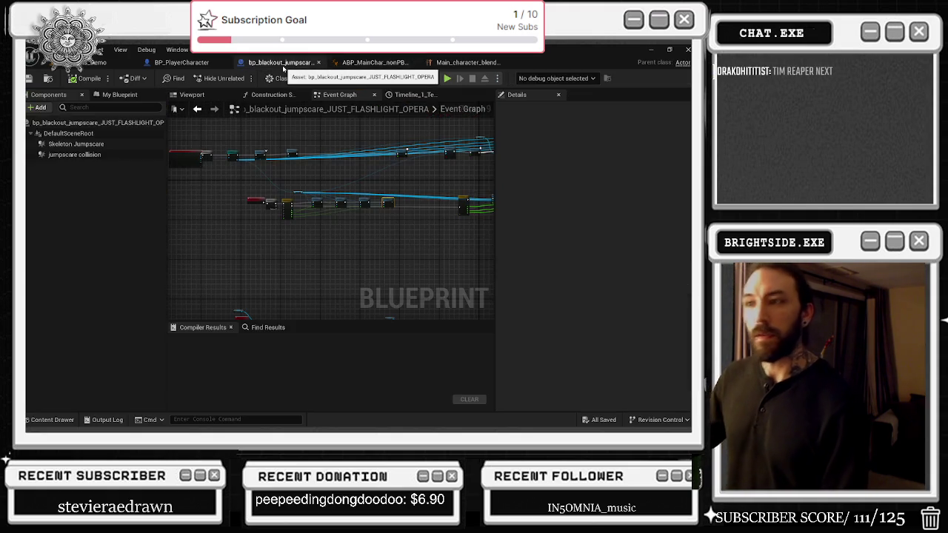
click(191, 63)
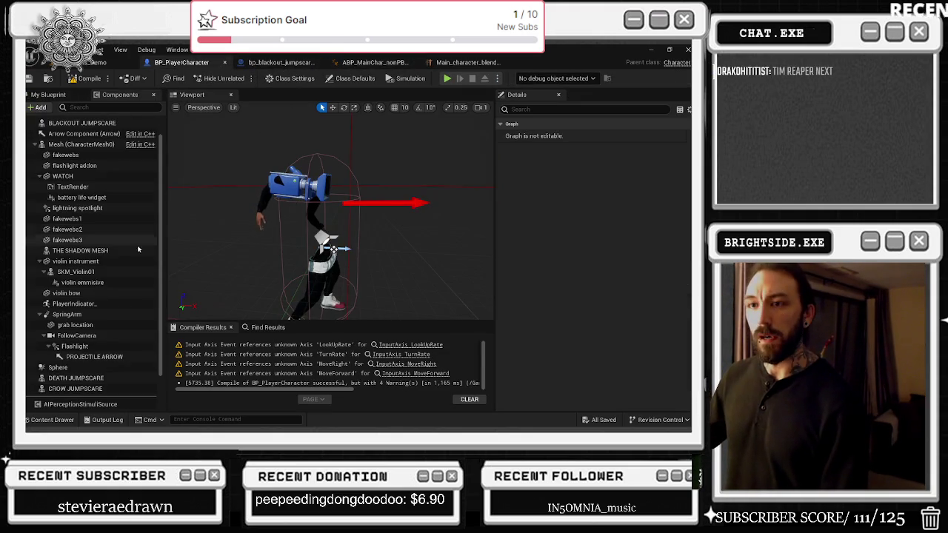
Set SpringArm rotation lag speed to about 6.4 and max lag distance to about 368.9, then compile.
click(67, 314)
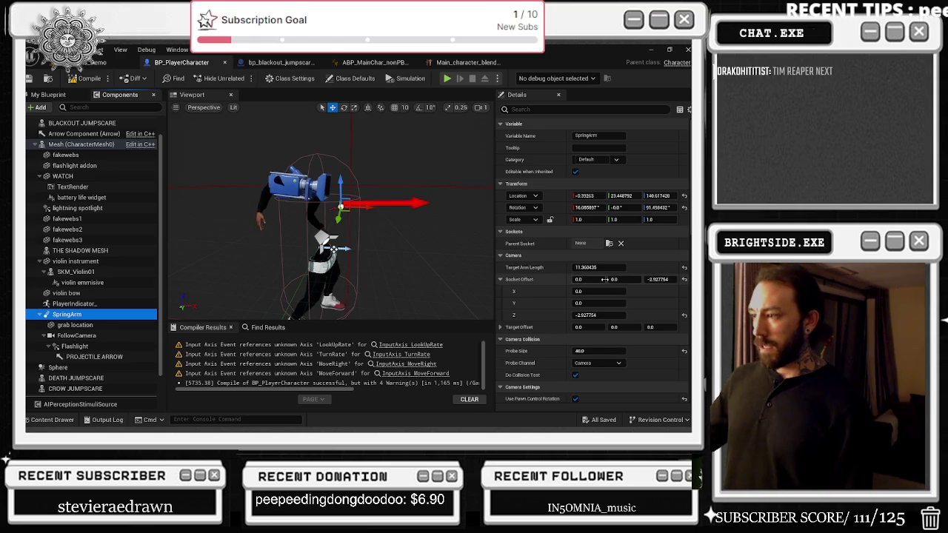
scroll(598, 280, down, 5)
scroll(611, 320, down, 3)
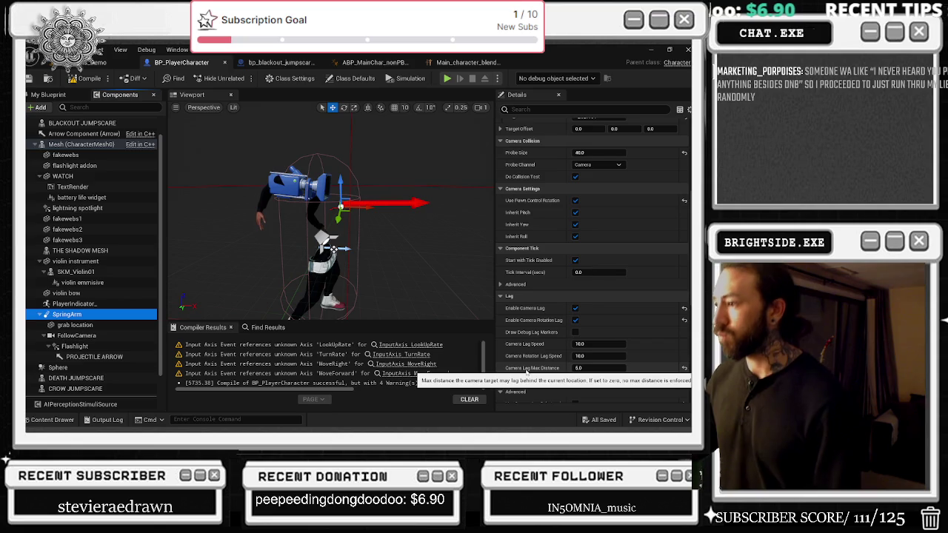
click(604, 366)
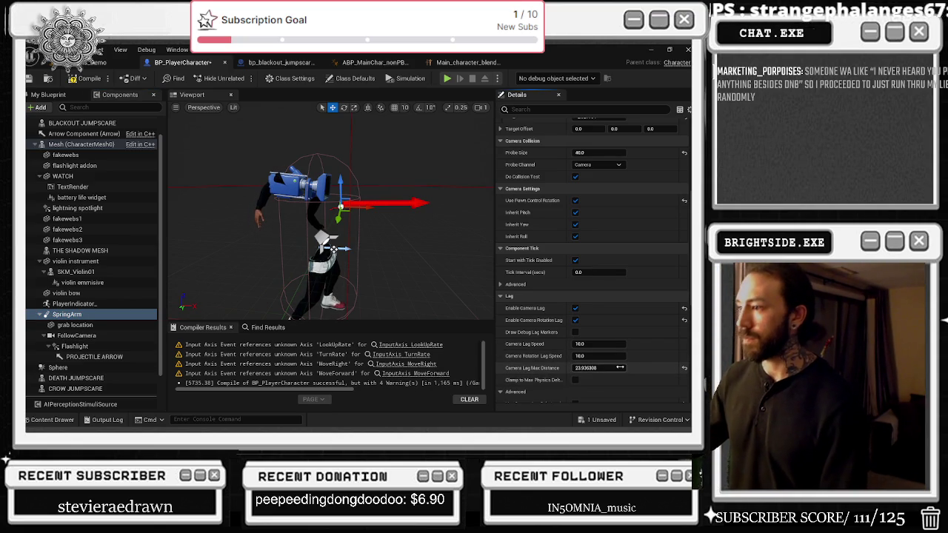
drag(577, 372, 604, 365)
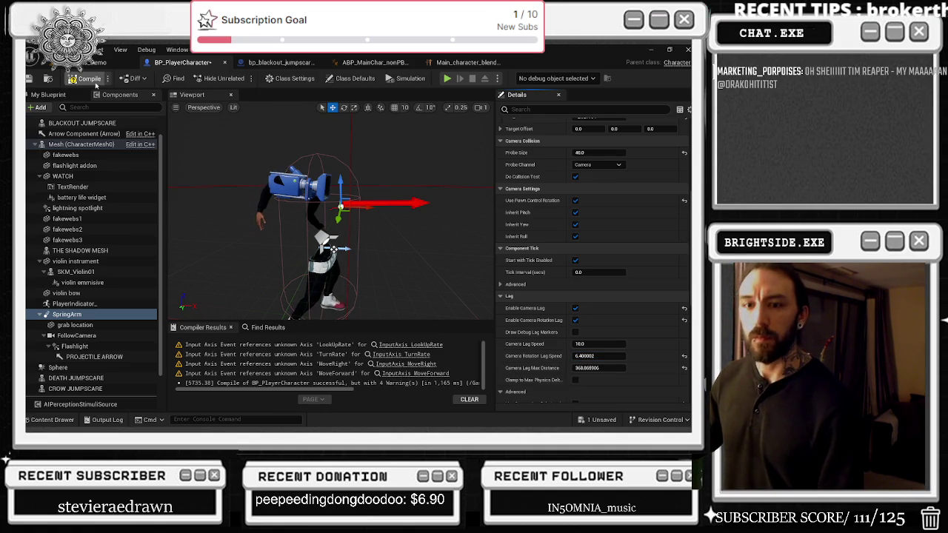
click(88, 78)
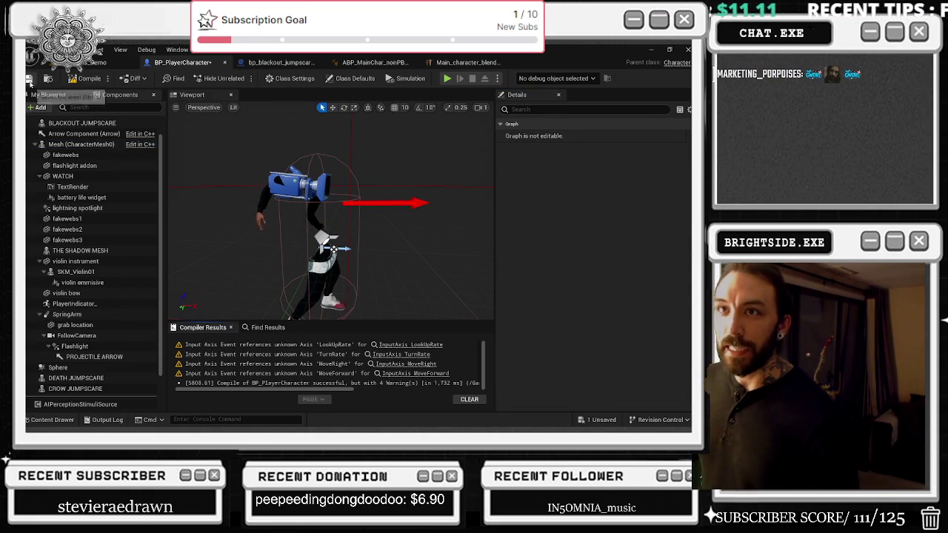
Save BP_PlayerCharacter and the level map, play-test with Alt+P, then return to the blueprint.
click(30, 82)
click(96, 62)
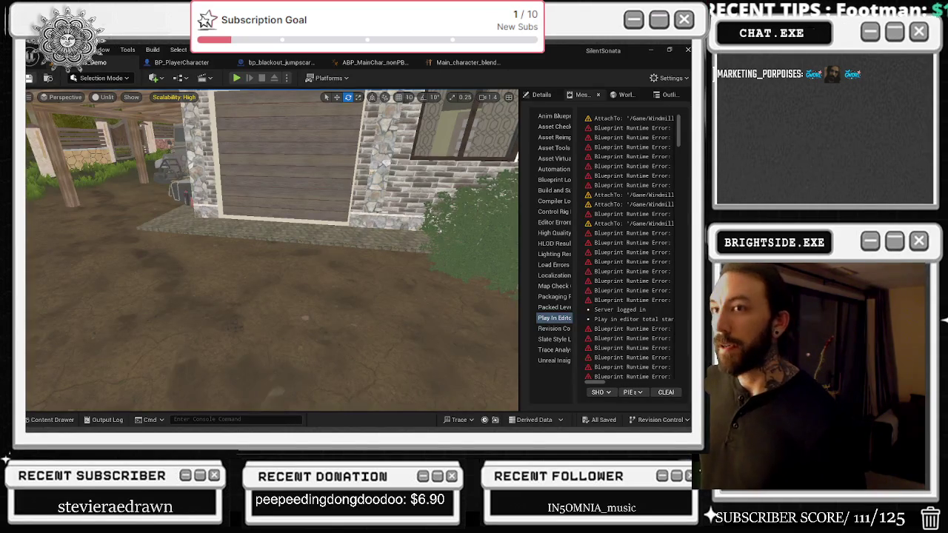
key(ctrl+s)
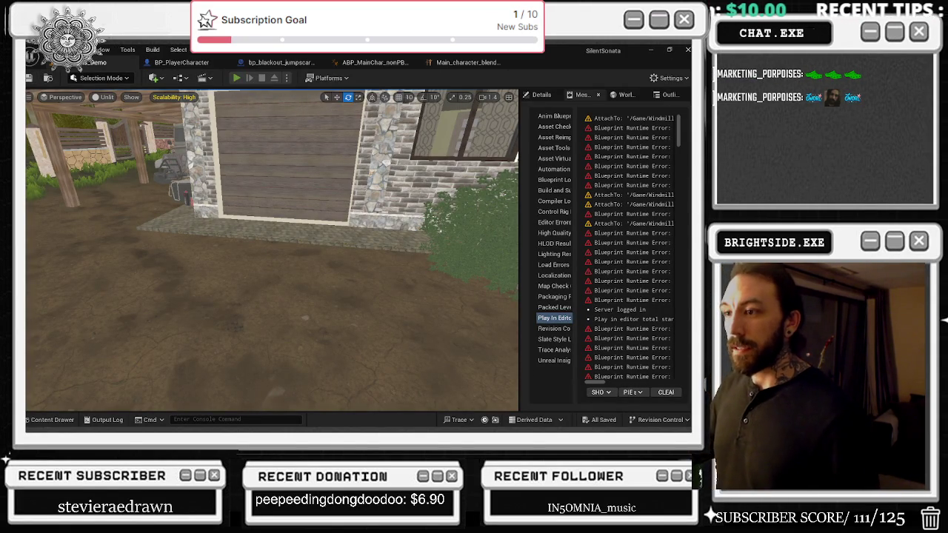
key(alt+p)
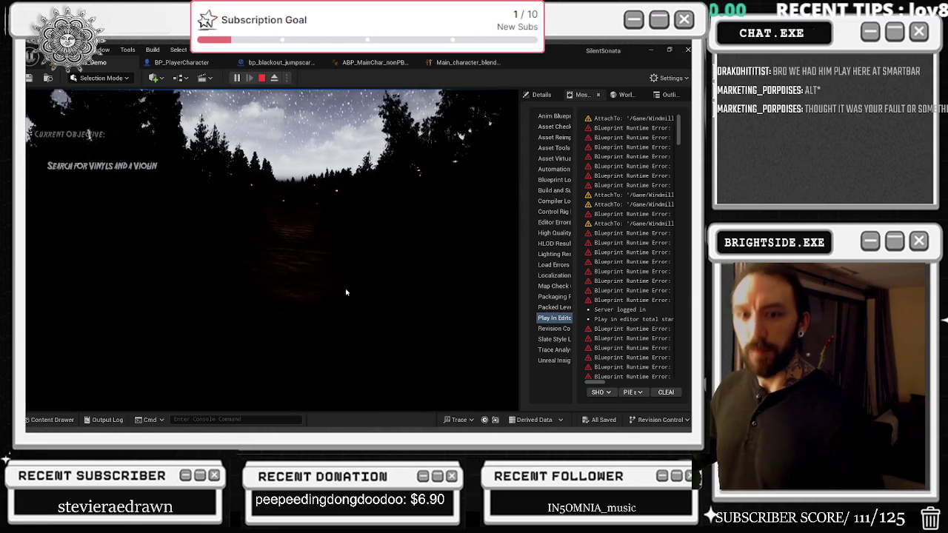
key(Escape)
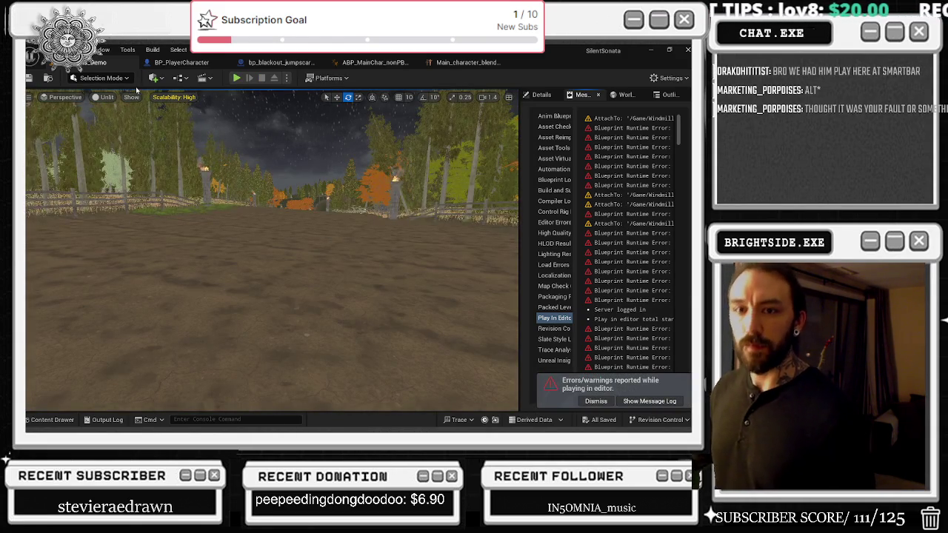
click(168, 63)
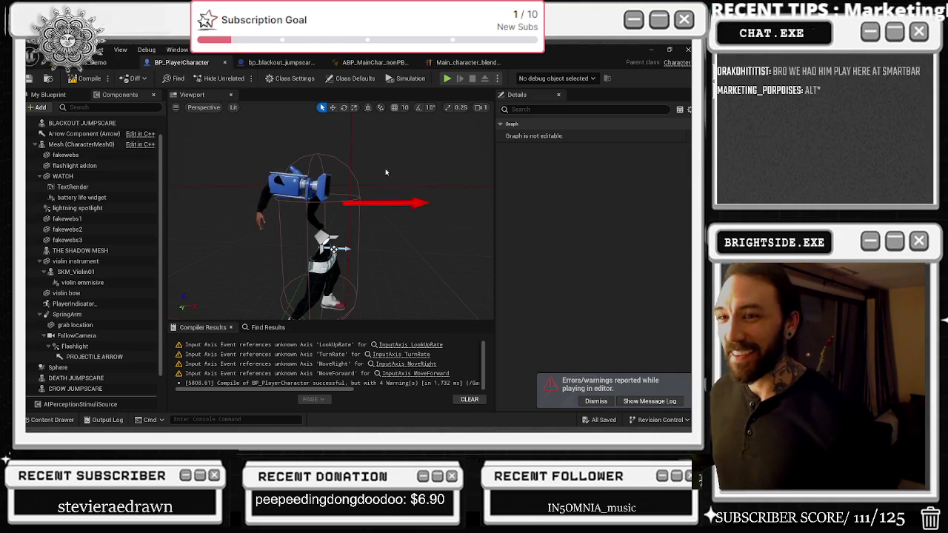
Uncheck Enable Camera Lag on the SpringArm, leaving only rotation lag active.
click(67, 314)
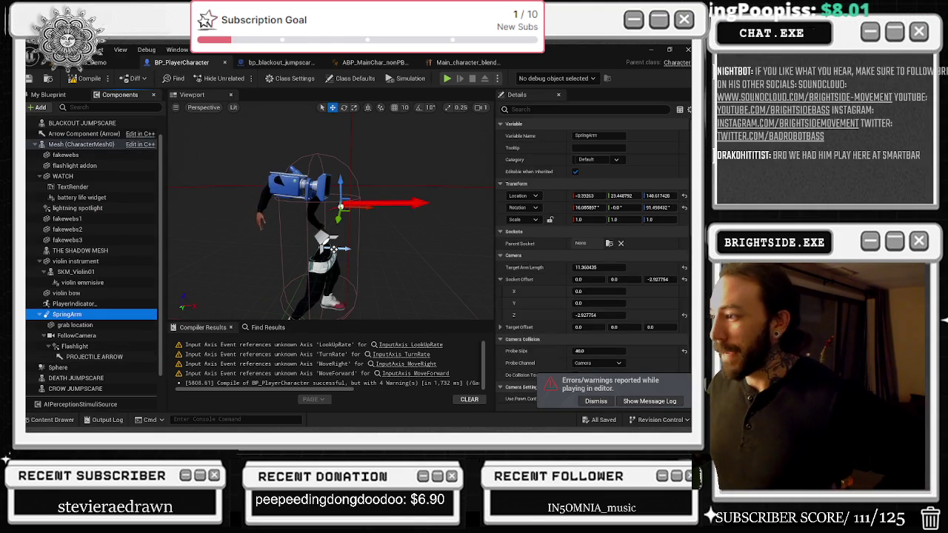
scroll(655, 314, down, 3)
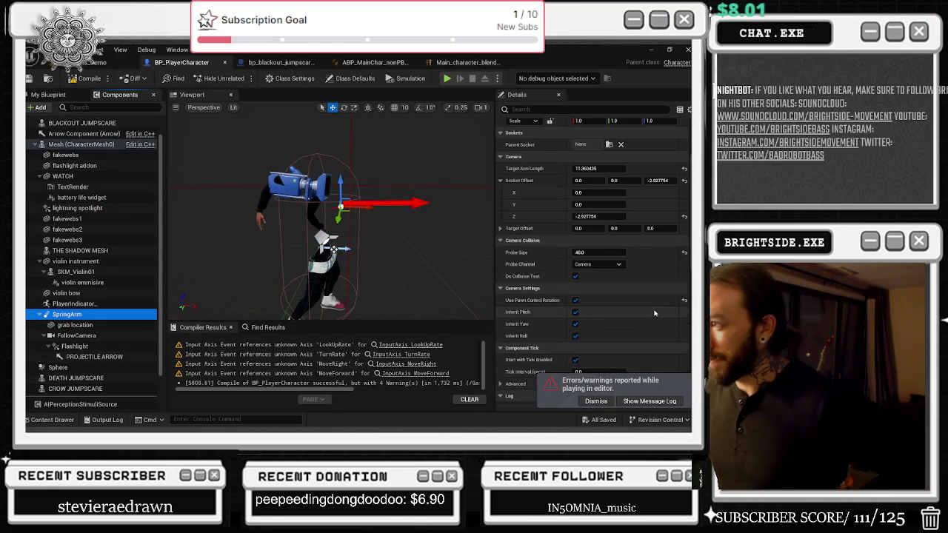
scroll(655, 314, down, 3)
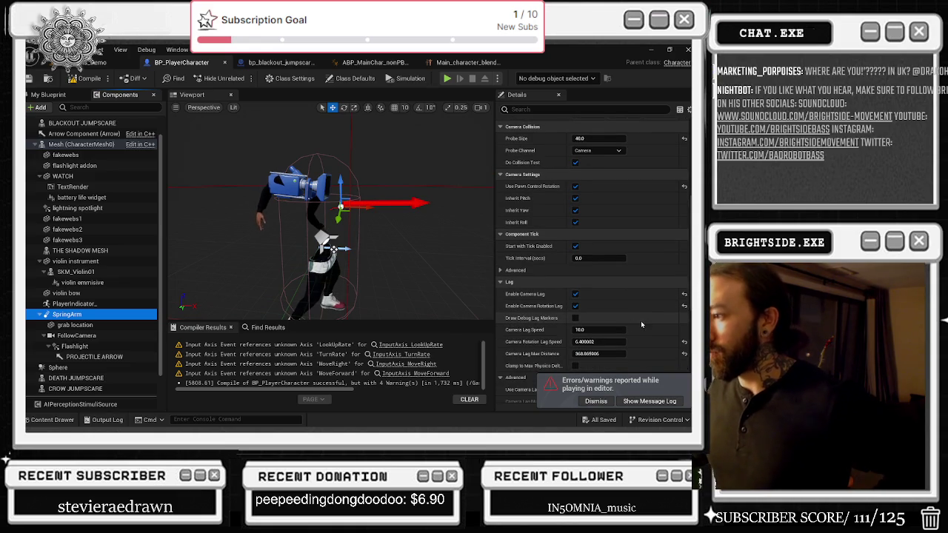
click(617, 327)
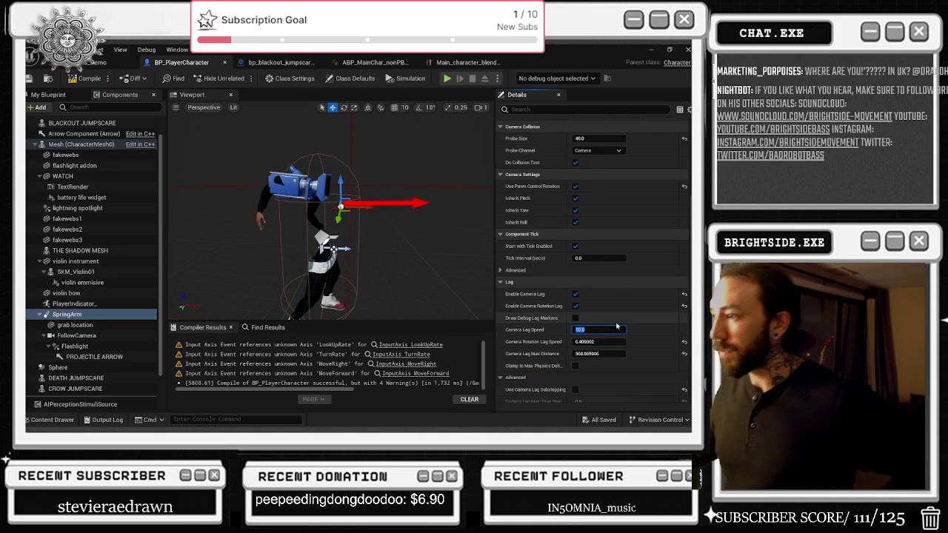
click(576, 294)
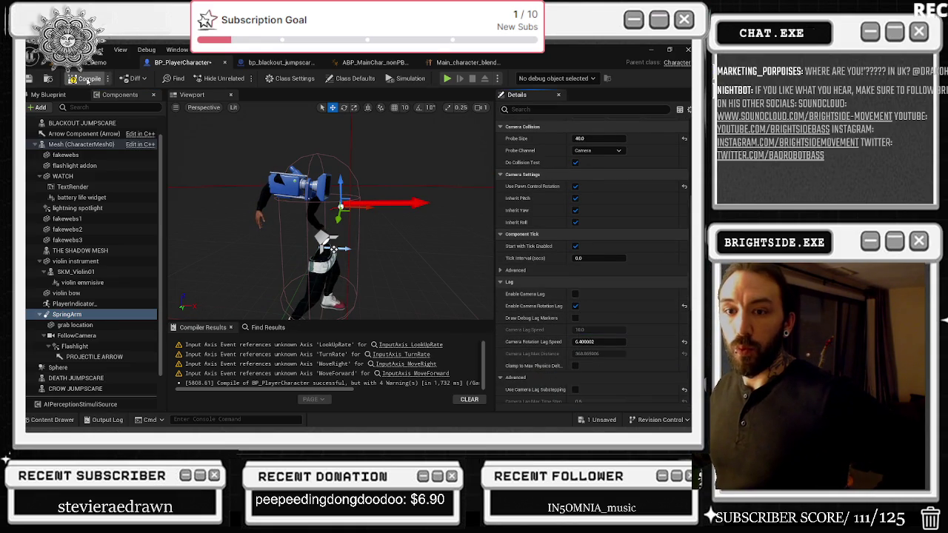
Recompile BP_PlayerCharacter and save all changed packages, including the Windmills_Demo map.
click(87, 80)
key(ctrl+s)
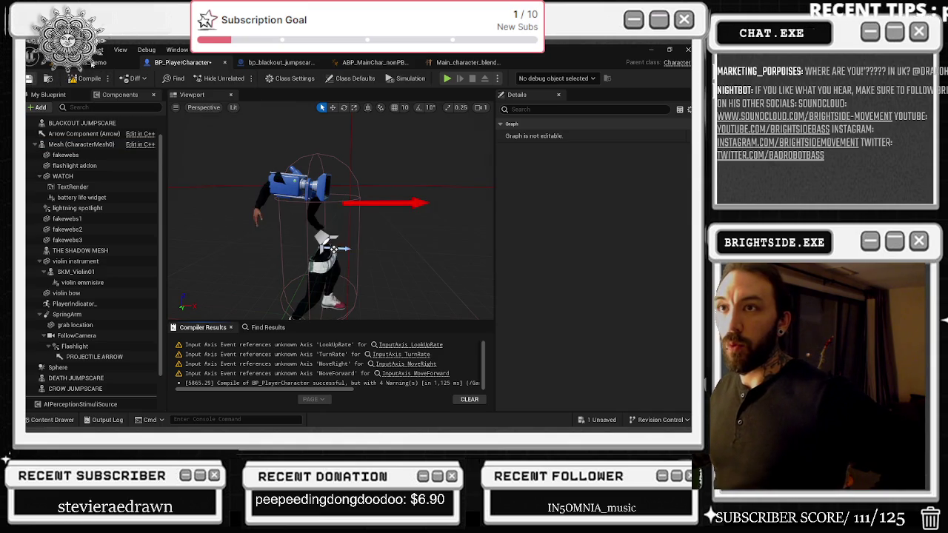
click(100, 62)
key(ctrl+s)
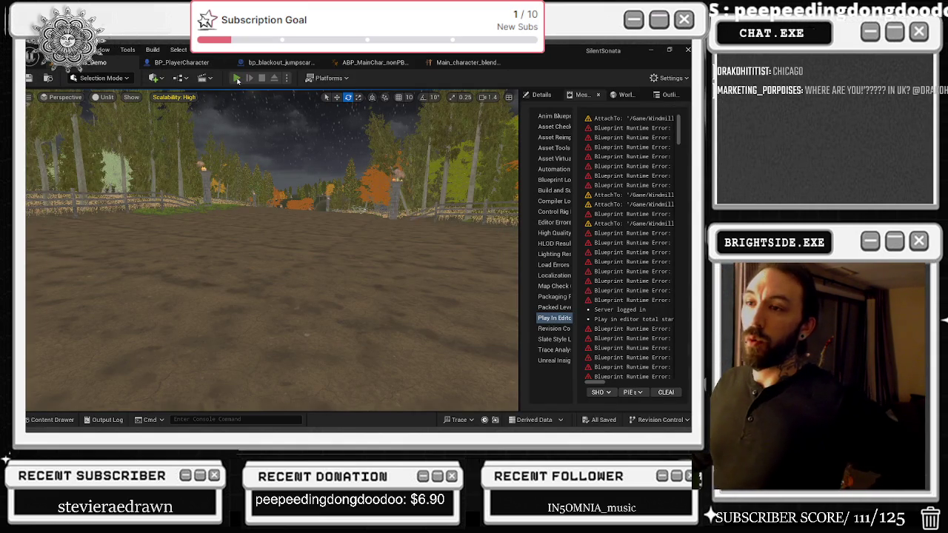
Play-test the rotation-lag-only camera, walking toward the house, garage and forest, then crouching.
click(236, 78)
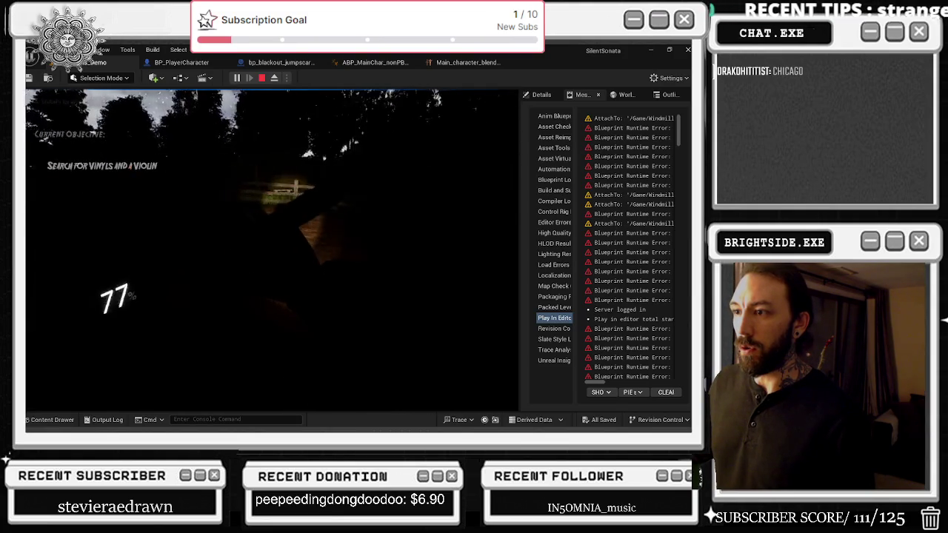
key(w)
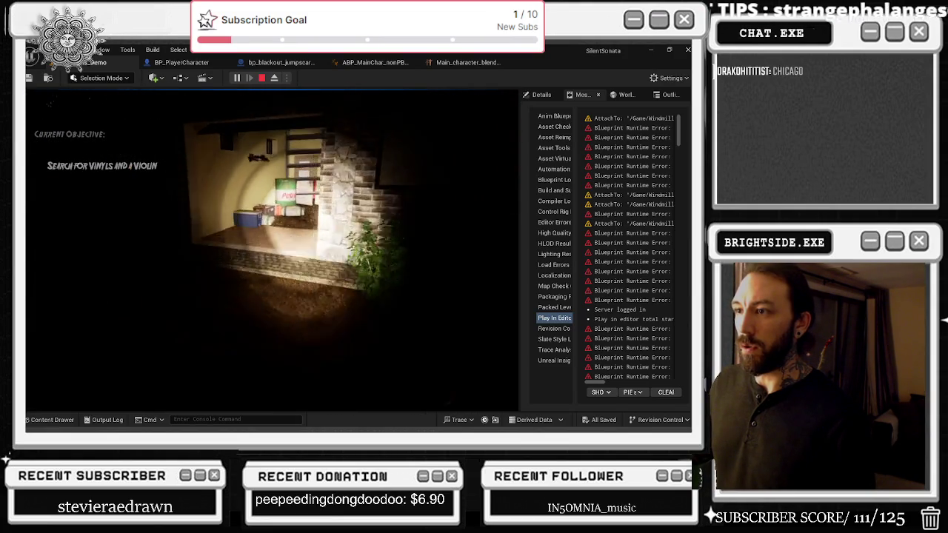
key(w)
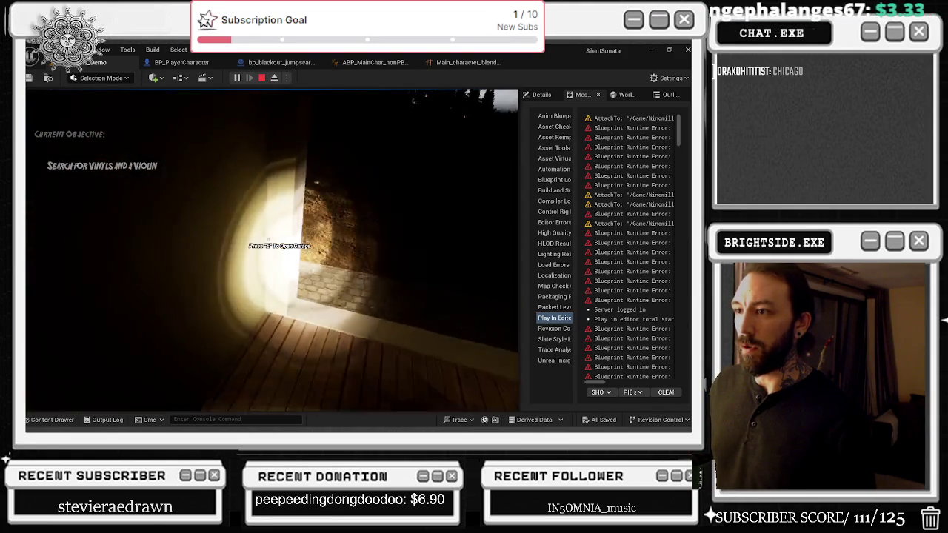
key(w)
key(w)
key(w)
key(w)
key(w)
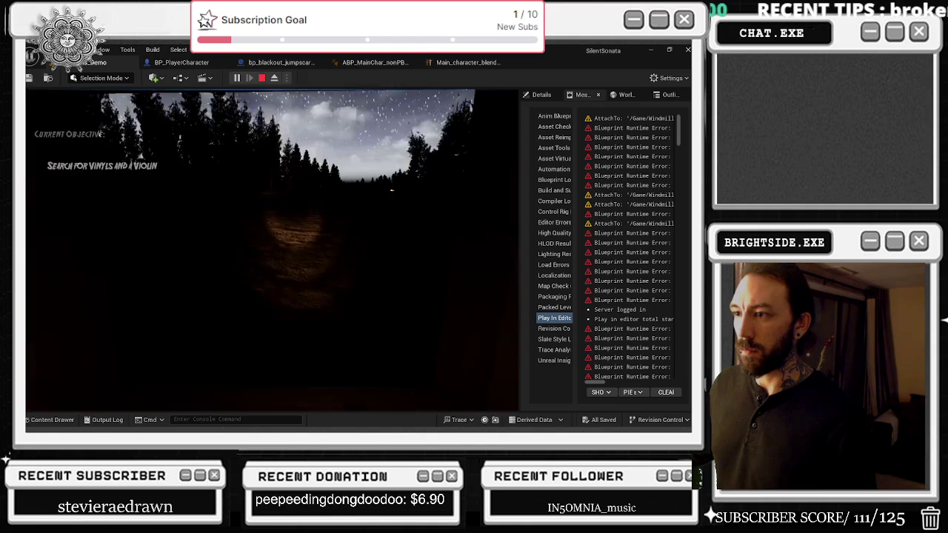
key(w)
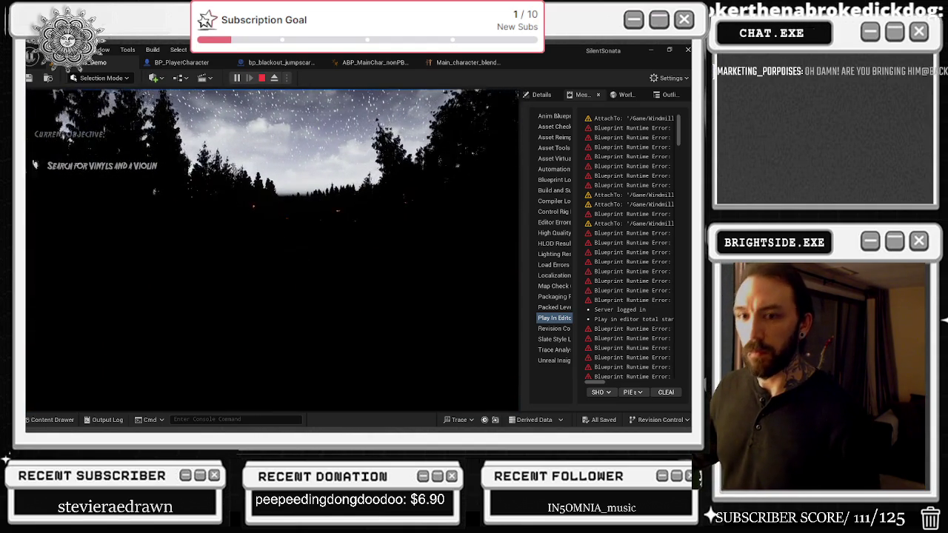
key(w)
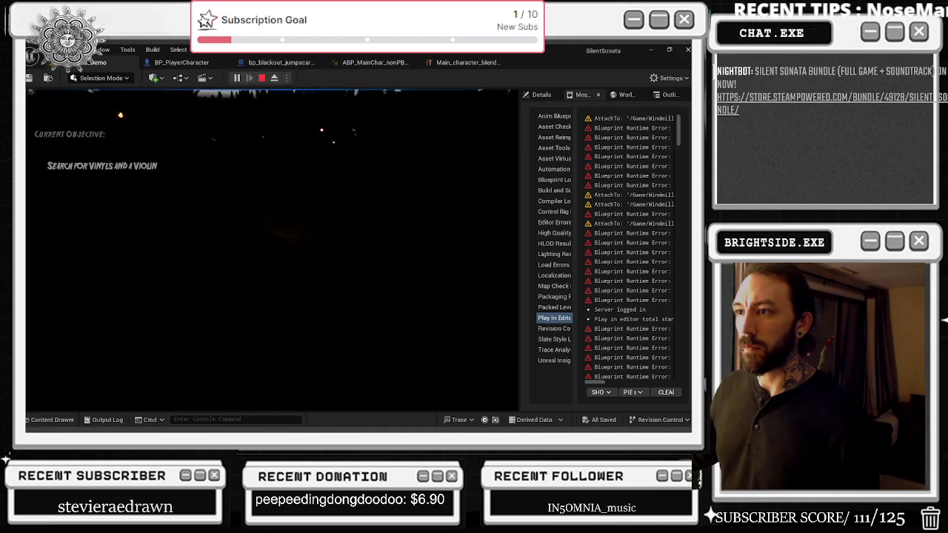
key(c)
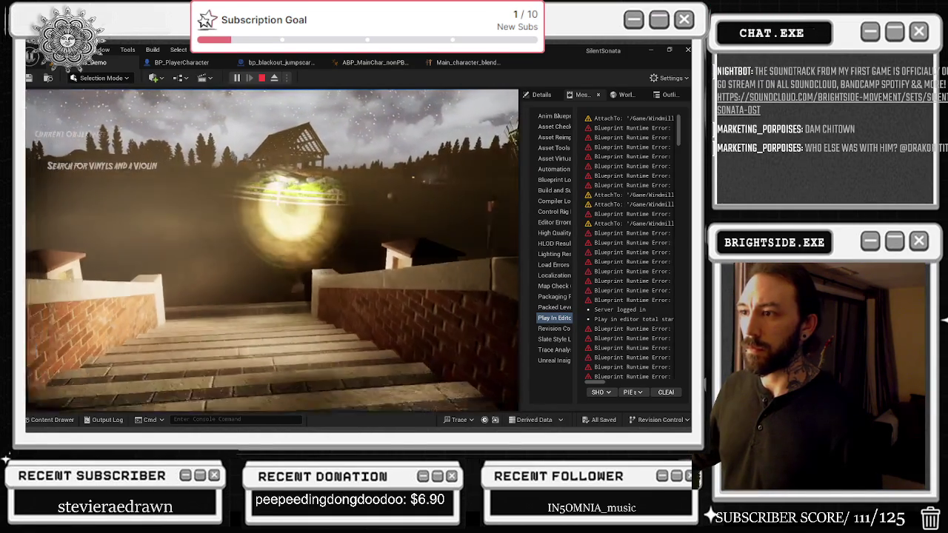
End the play-test, move the view into the crop field and switch to Foliage mode.
key(Escape)
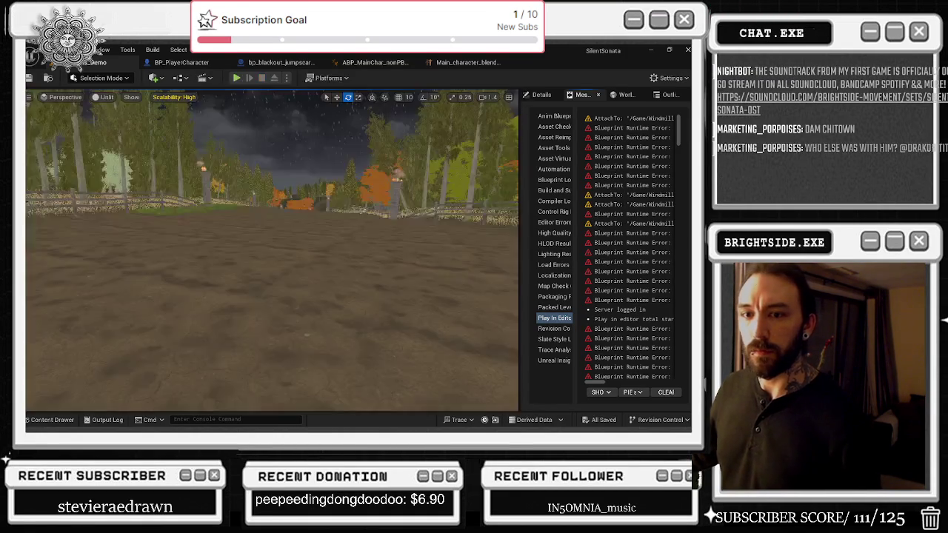
drag(131, 344, 130, 344)
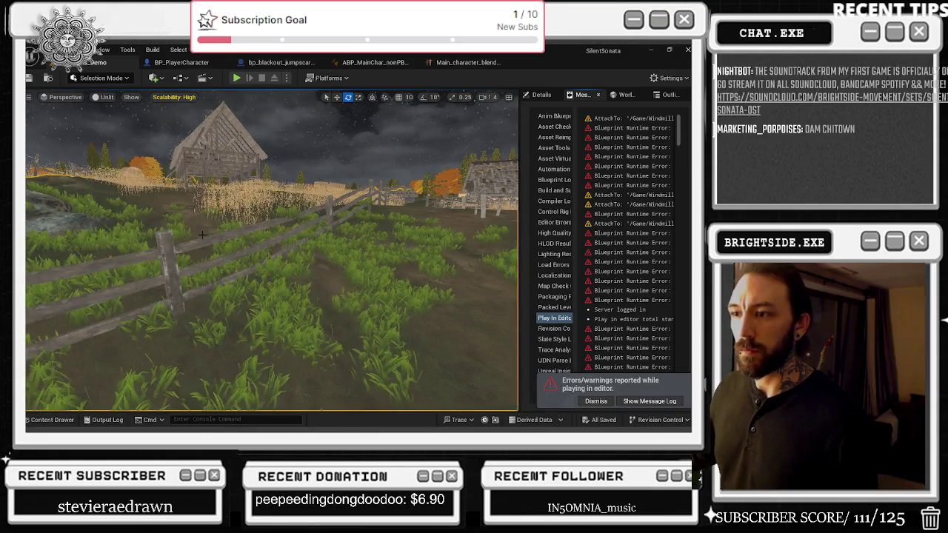
click(101, 78)
click(112, 119)
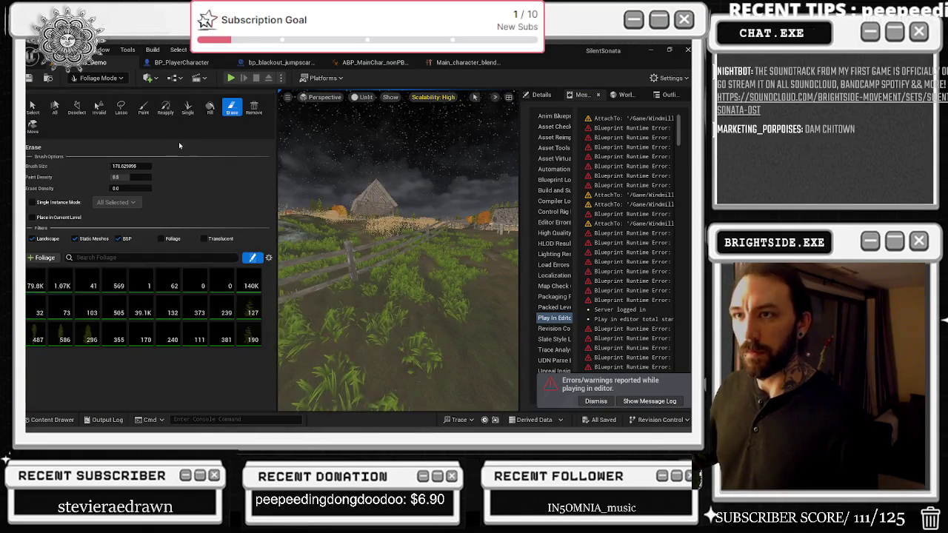
Erase foliage from the grass beside the fence, with the brush size around 178.6.
drag(417, 223, 448, 223)
scroll(459, 193, down, 5)
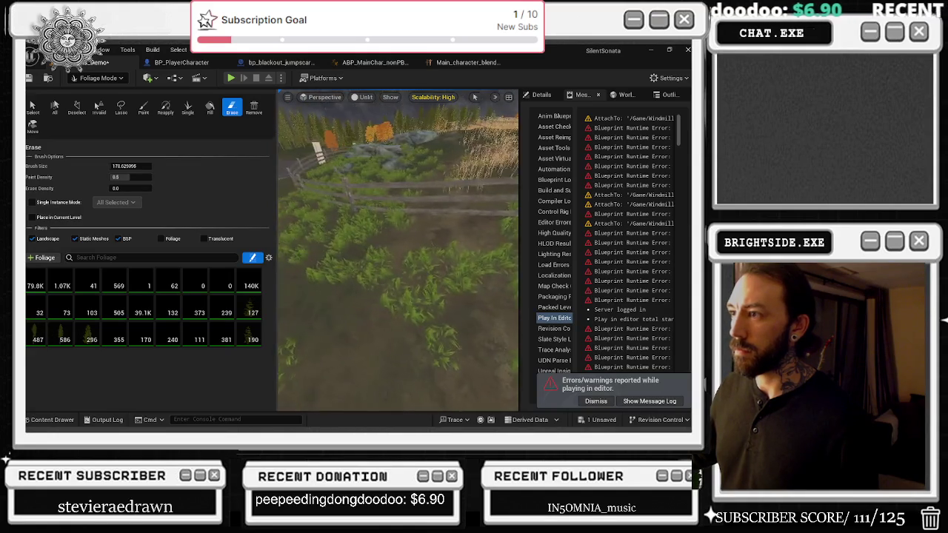
scroll(398, 252, up, 5)
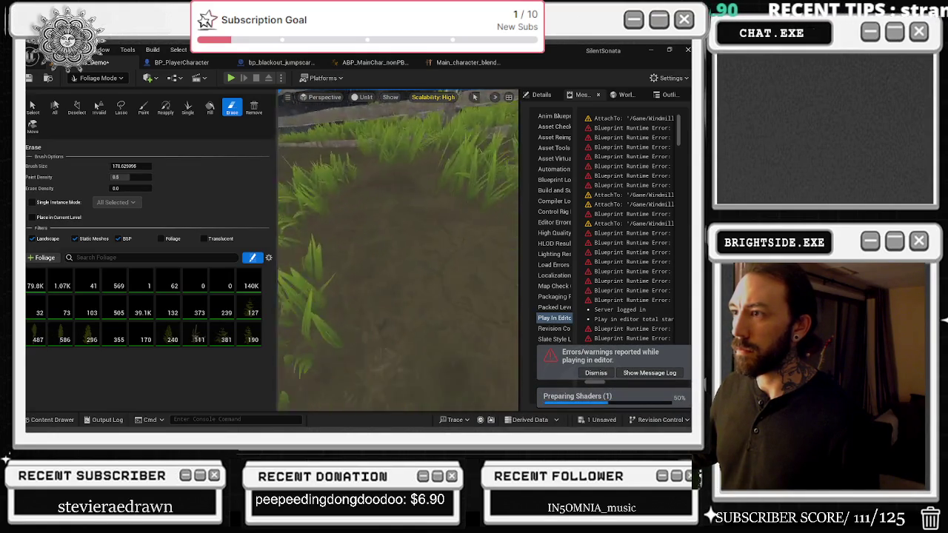
scroll(398, 252, down, 3)
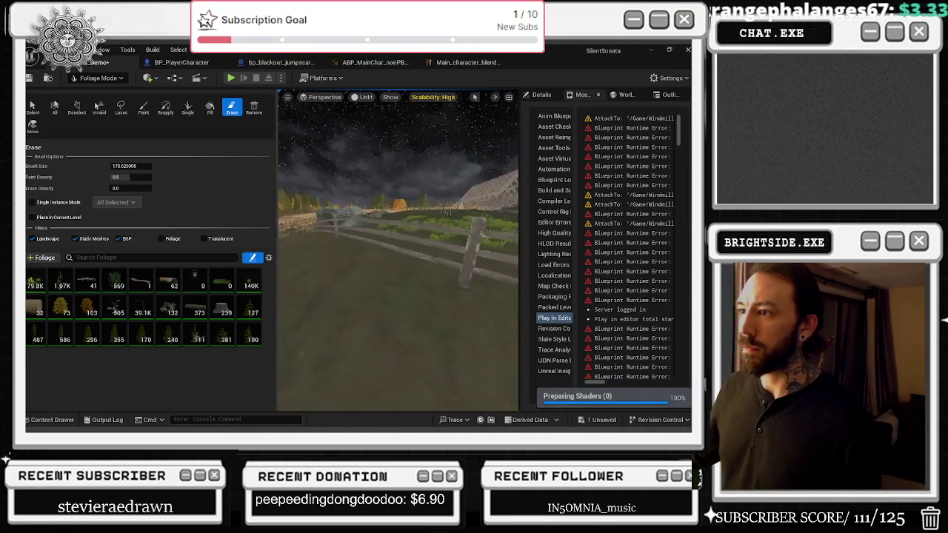
scroll(398, 252, down, 2)
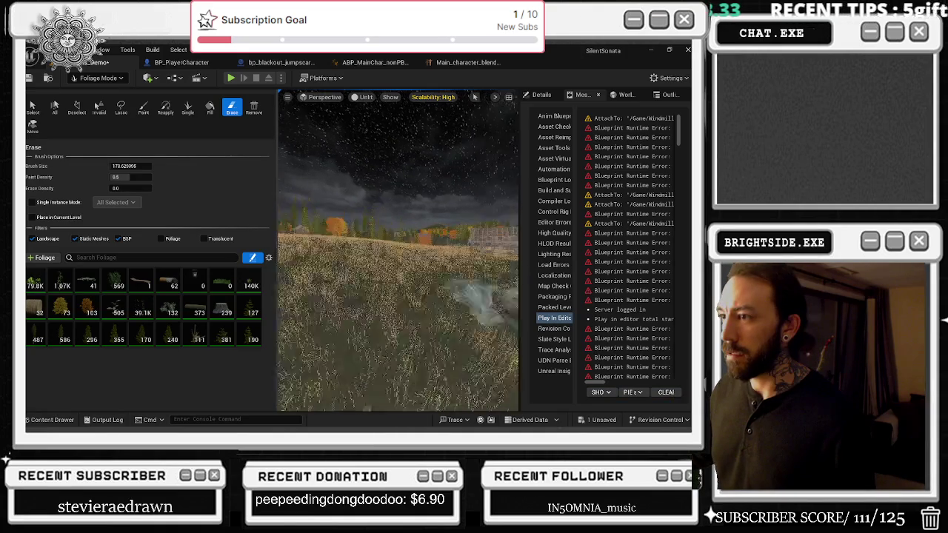
scroll(397, 252, up, 2)
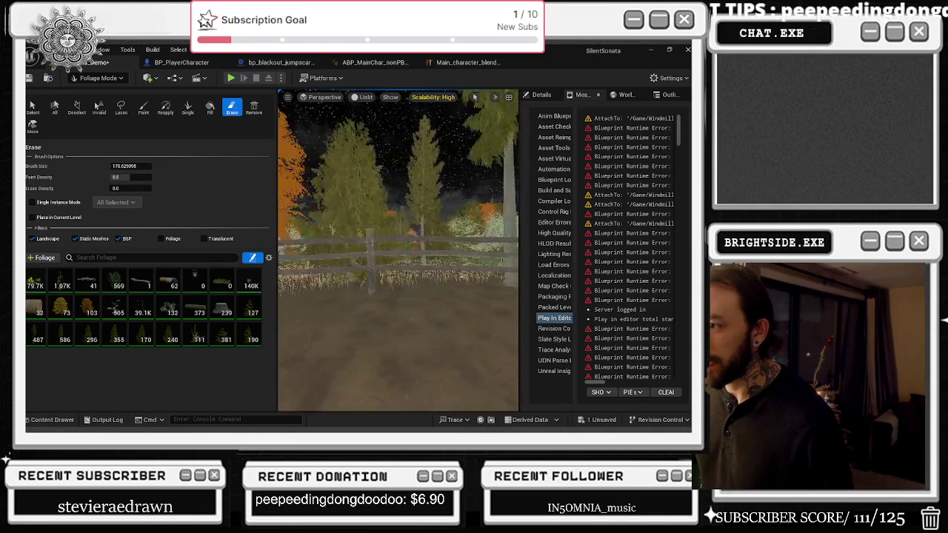
Return to Selection Mode and open the wooden fence's BP_Fence blueprint, then go back to the level.
click(96, 78)
click(95, 91)
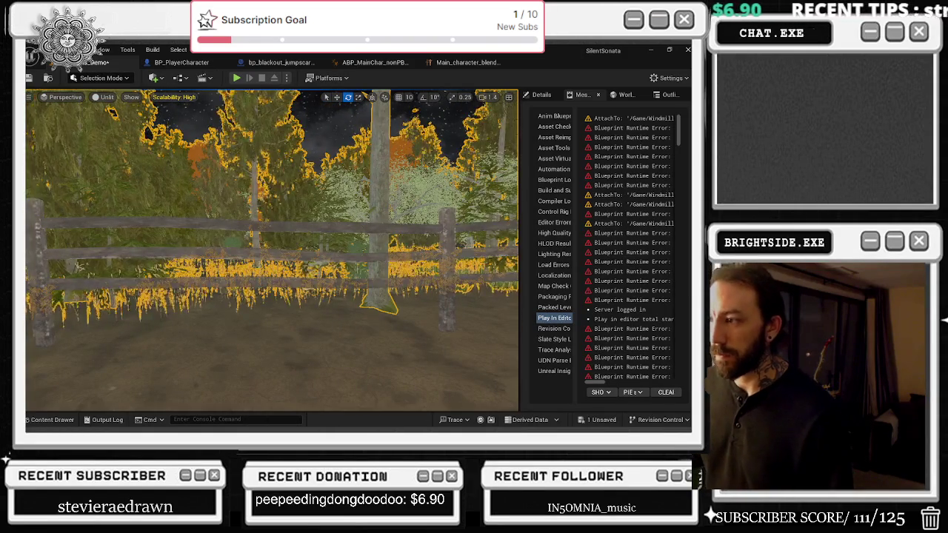
click(442, 295)
double_click(442, 295)
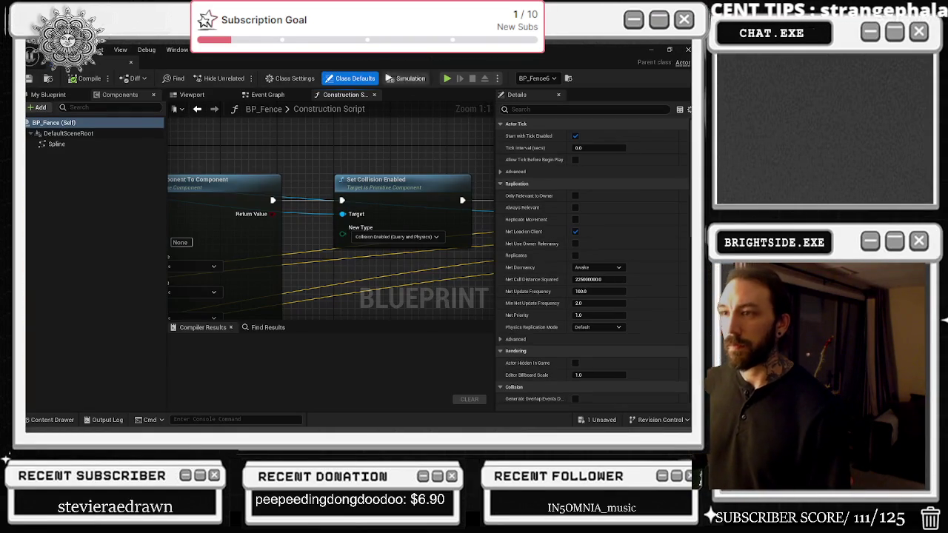
click(127, 64)
Switch briefly to Modeling mode, return to Selection, save Windmills_Demo, and bring up BP_PlayerCharacter.
click(100, 78)
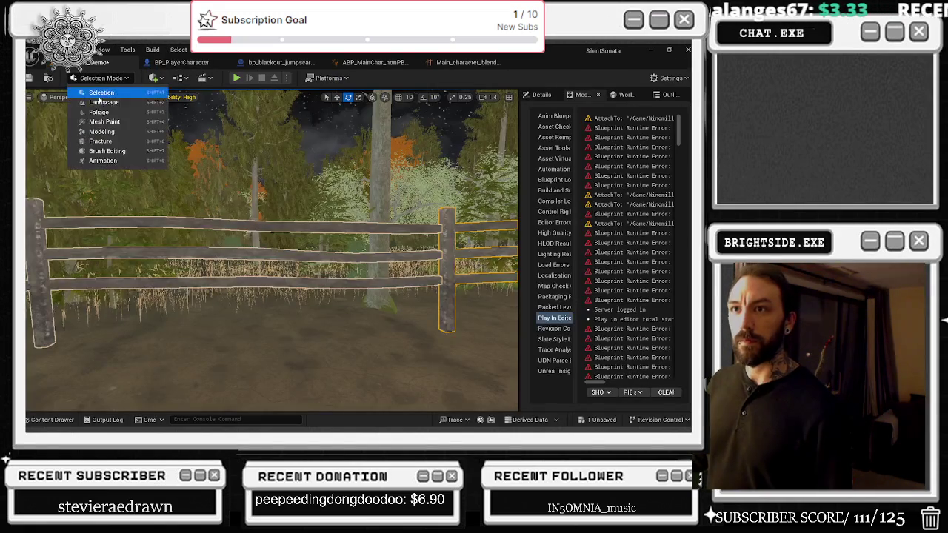
click(119, 132)
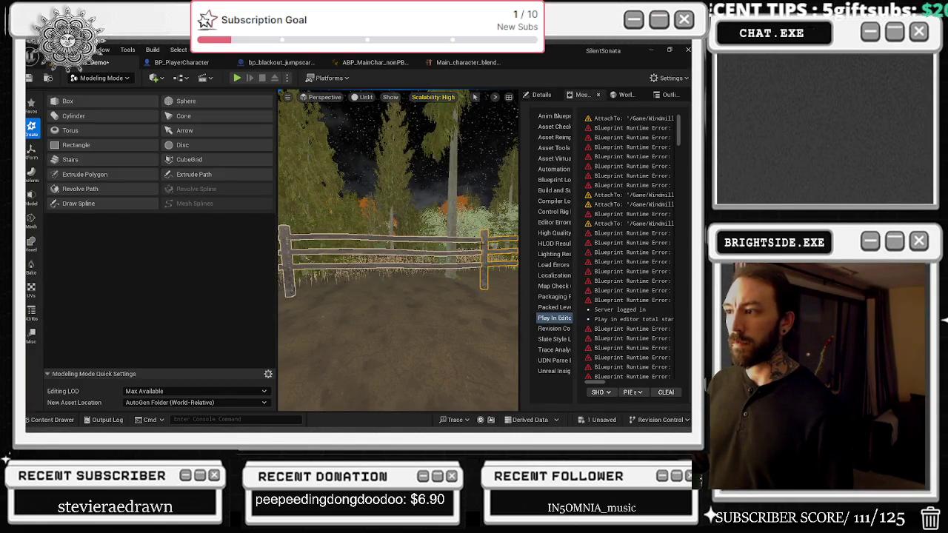
click(101, 77)
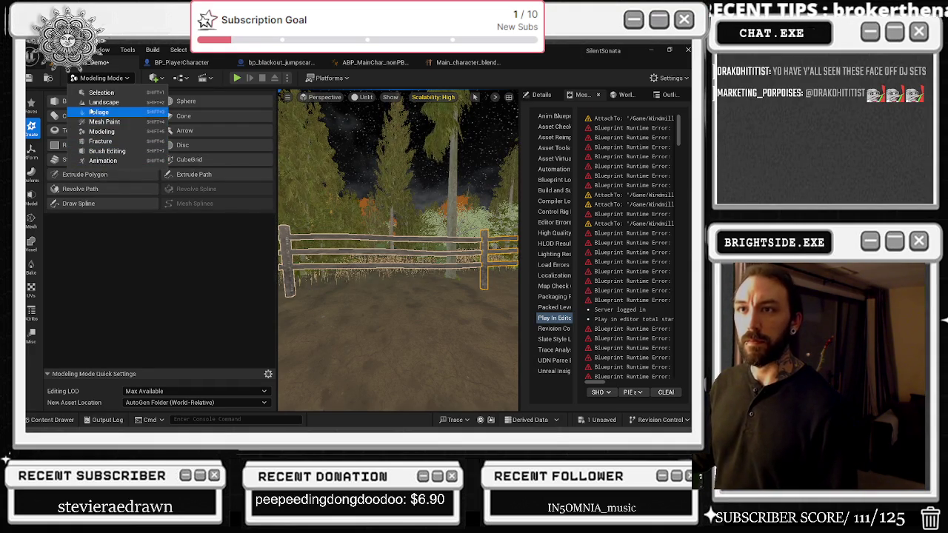
click(95, 92)
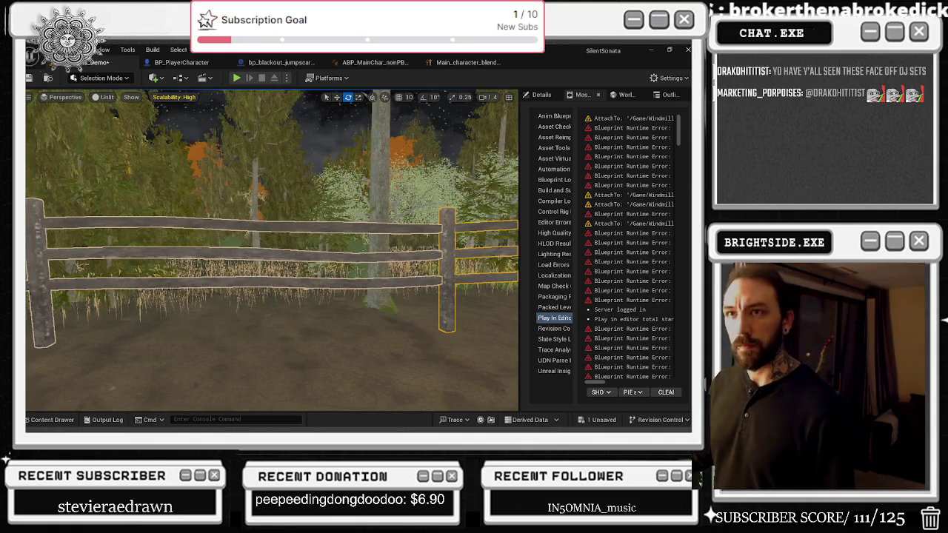
key(ctrl+s)
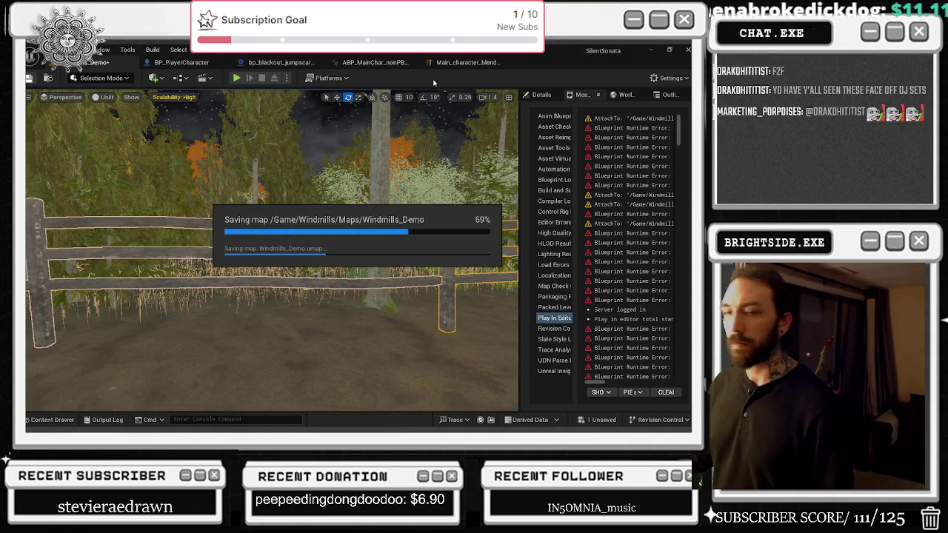
click(181, 62)
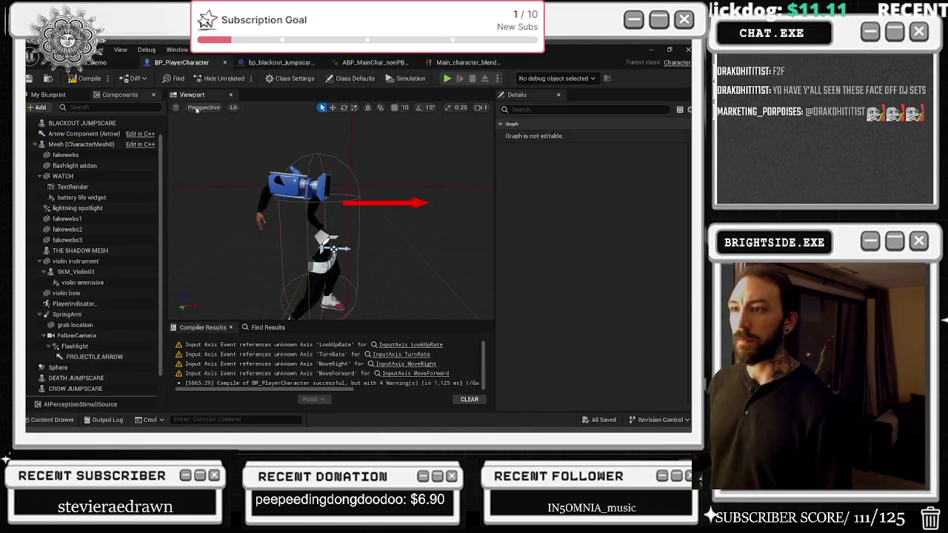
Set the SpringArm's Camera Rotation Lag Speed to 100, then compile and save BP_PlayerCharacter.
click(324, 188)
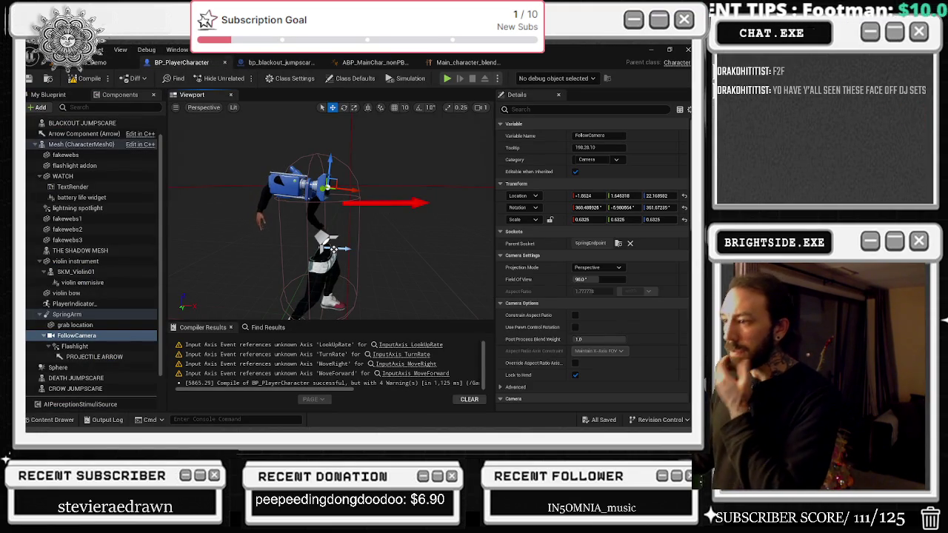
scroll(612, 353, down, 15)
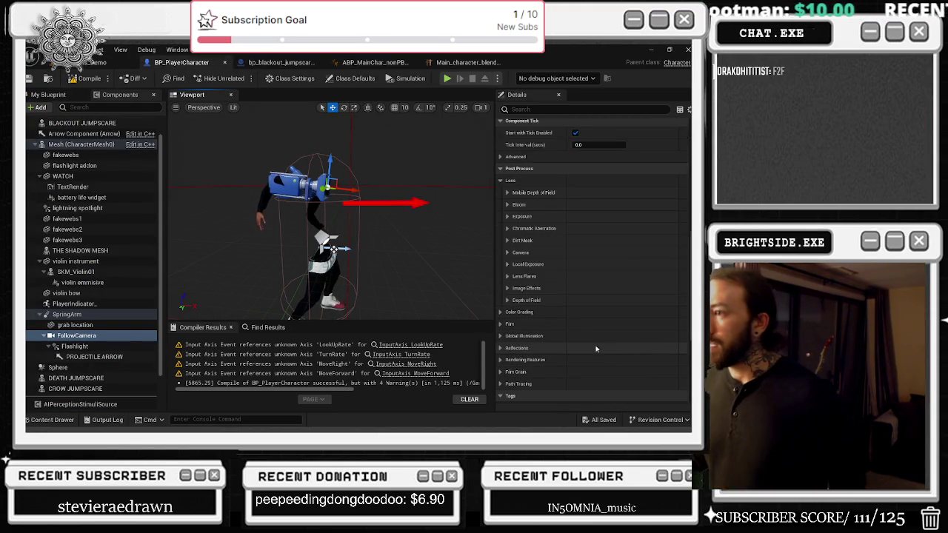
click(68, 314)
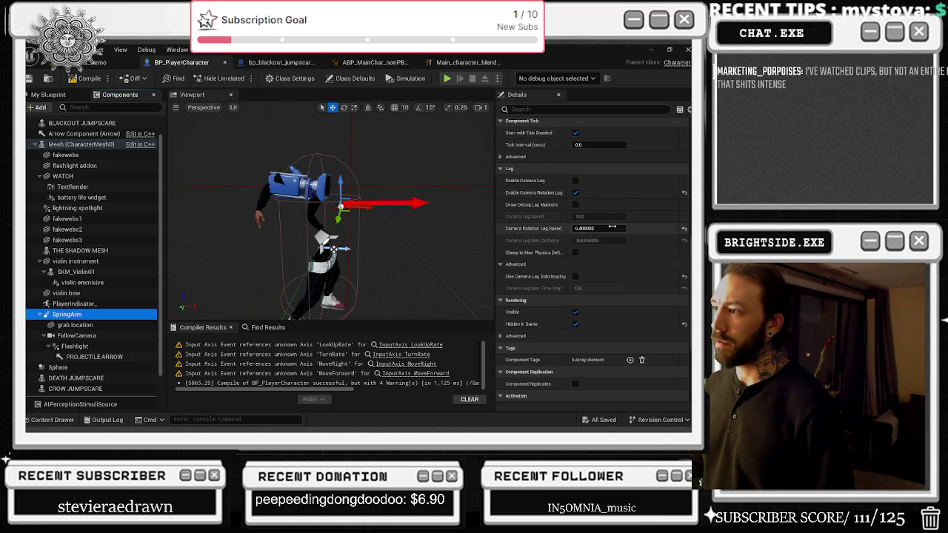
click(607, 228)
text(100)
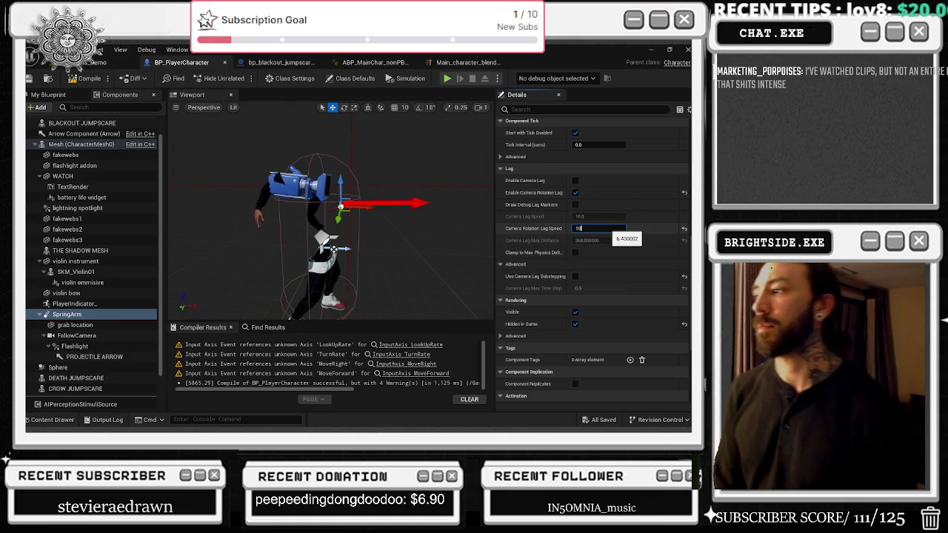
key(Return)
click(89, 79)
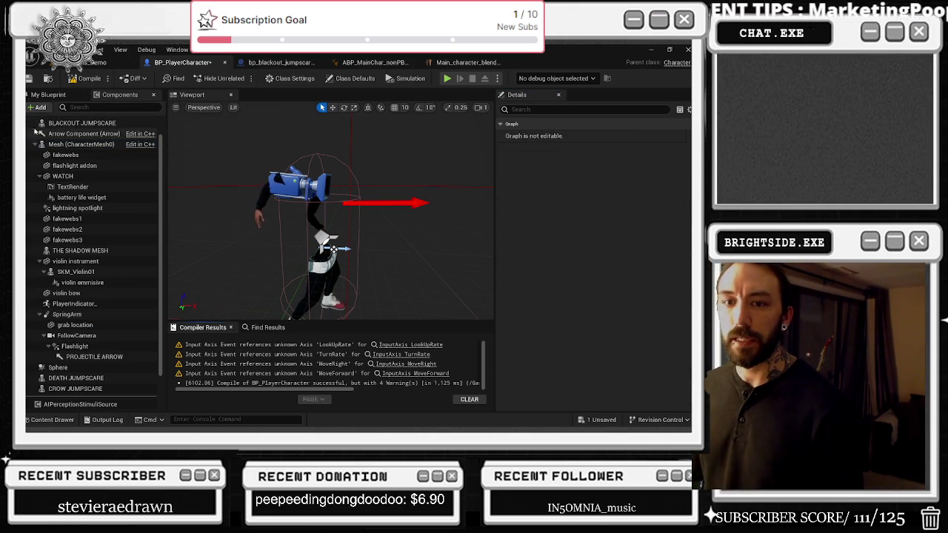
key(ctrl+s)
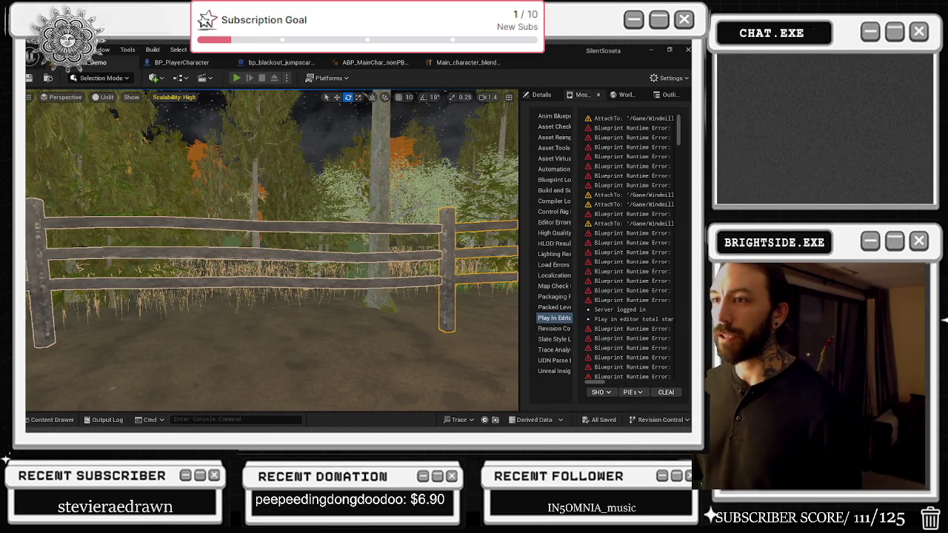
Run a quick play-test, then change the SpringArm's Camera Rotation Lag Speed to 1.0.
key(alt+p)
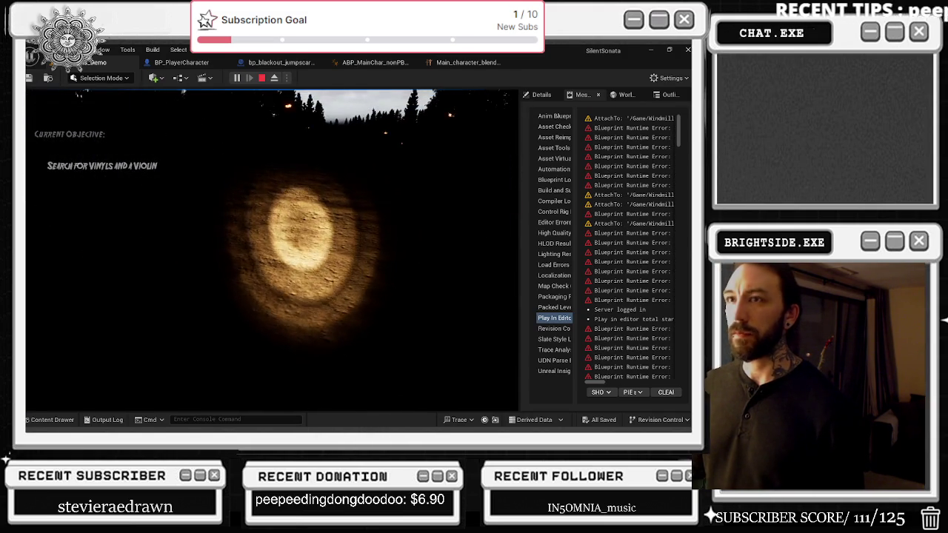
key(Escape)
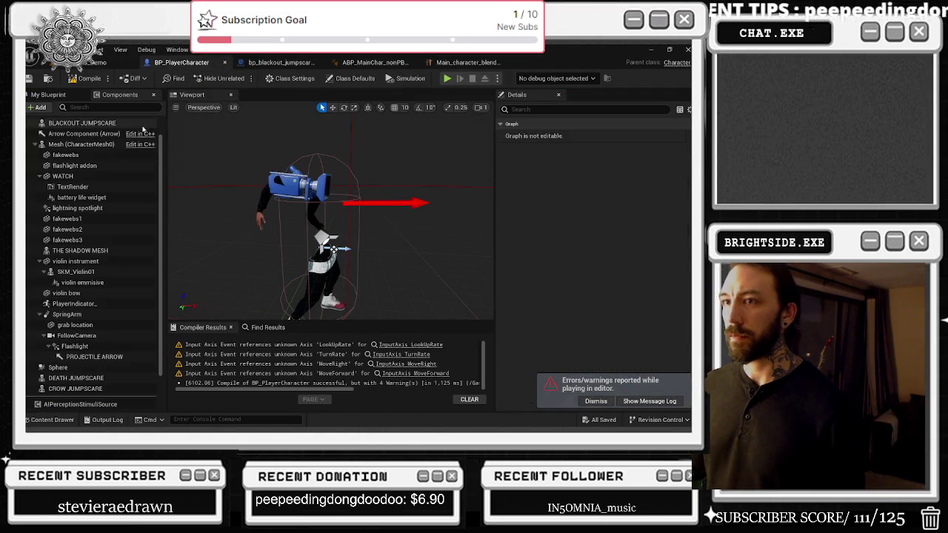
click(67, 314)
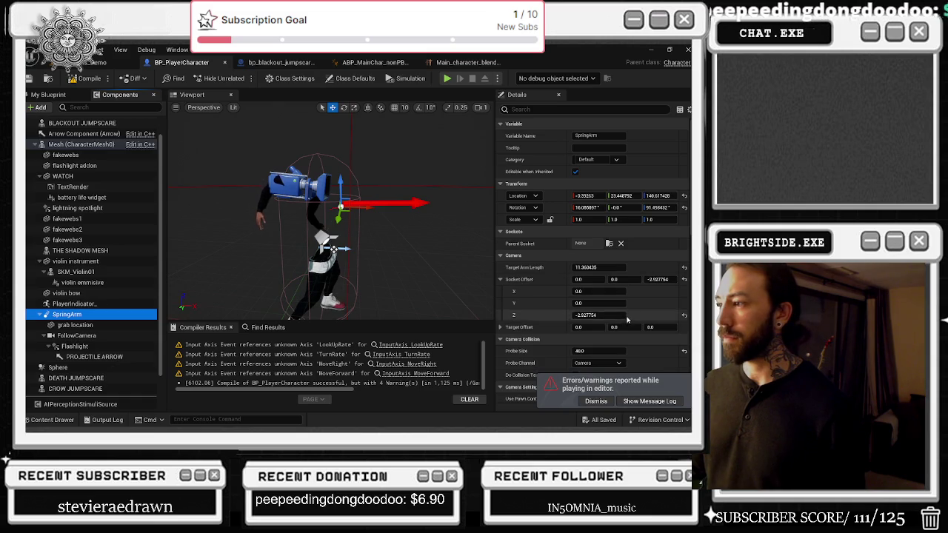
scroll(628, 320, down, 5)
scroll(614, 303, down, 2)
click(606, 313)
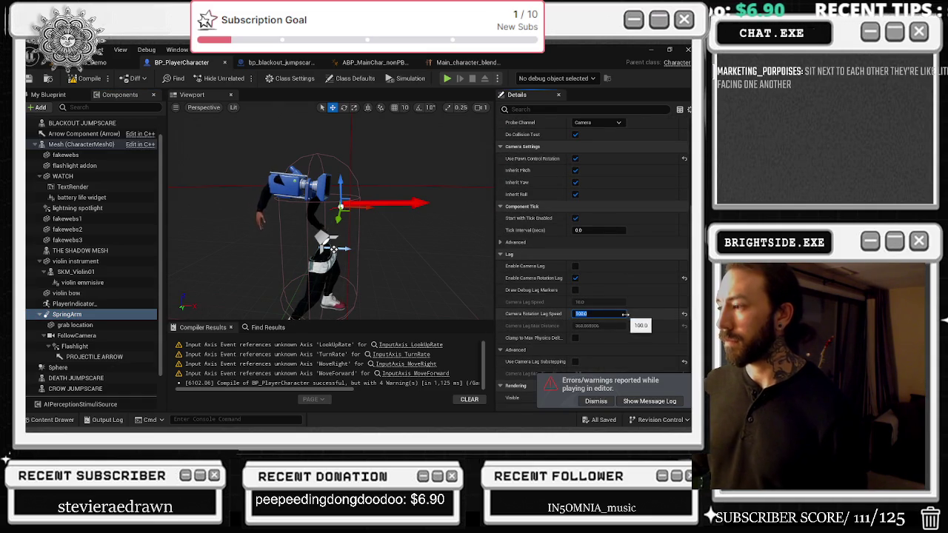
Compile and save BP_PlayerCharacter, then return to the level editor.
click(85, 79)
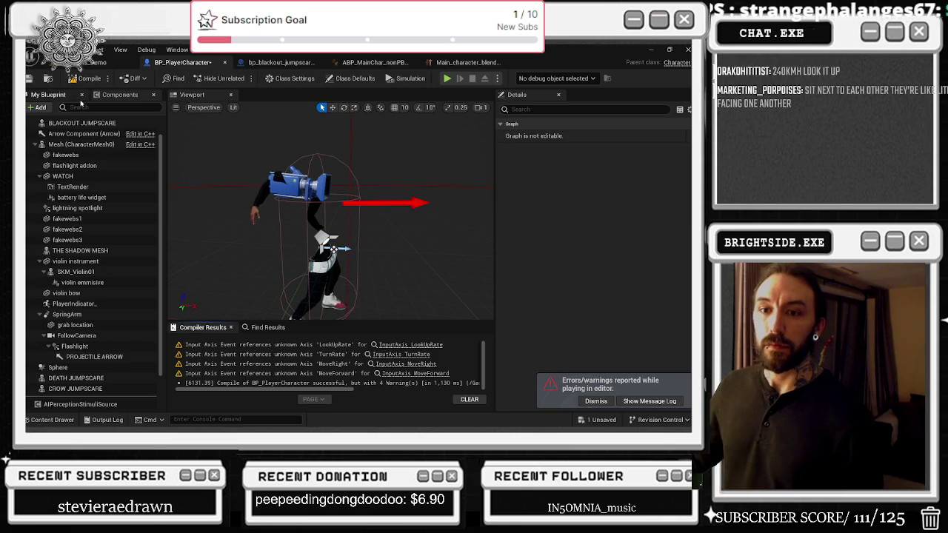
key(ctrl+s)
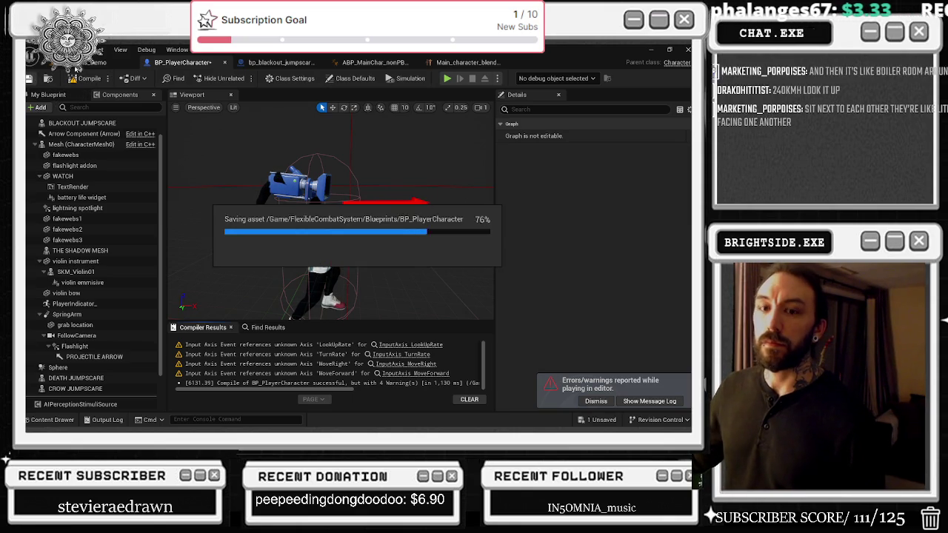
click(81, 63)
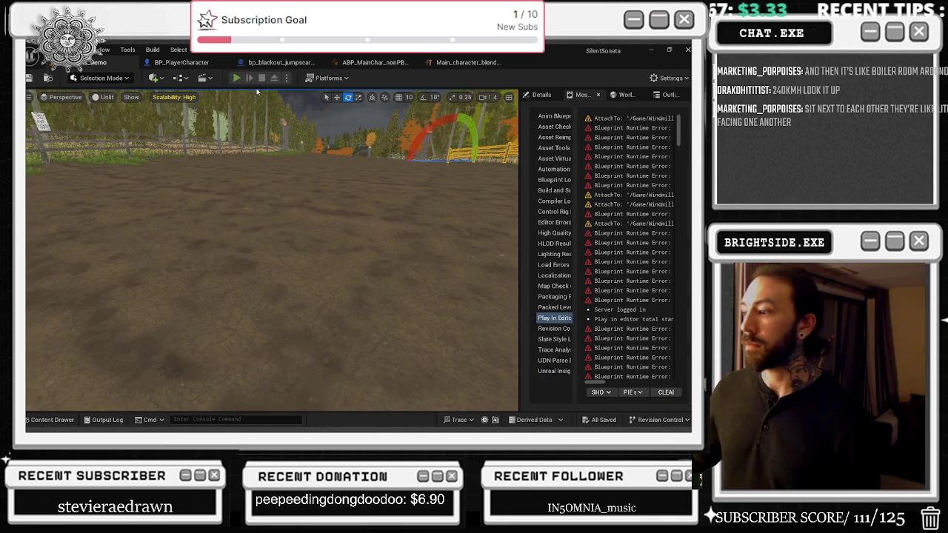
Walk the character around the level for about a minute to test the 1.0 rotation lag.
key(alt+Tab)
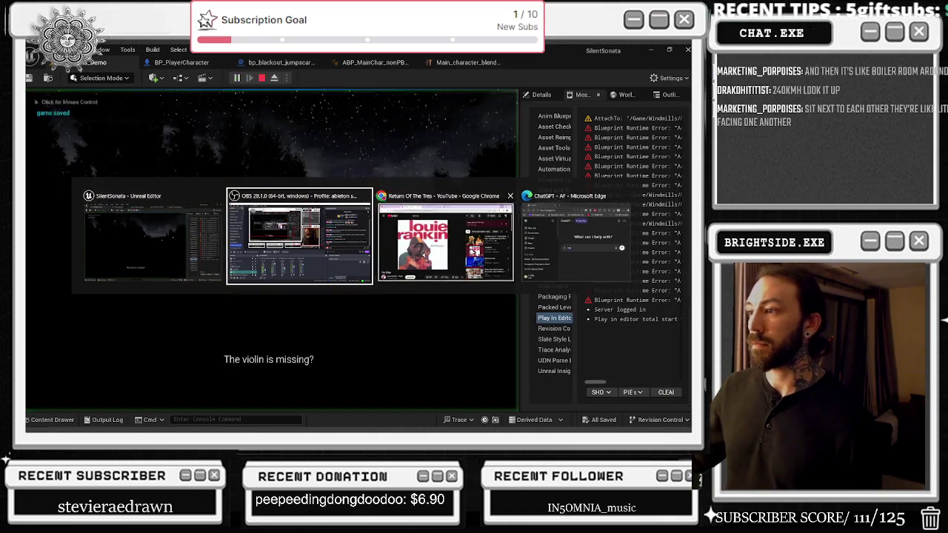
key(alt+Tab)
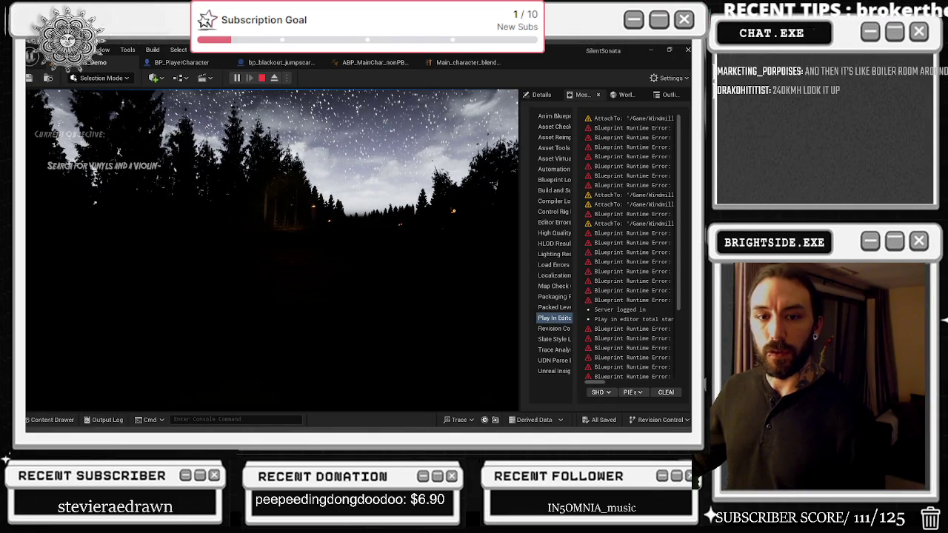
click(226, 178)
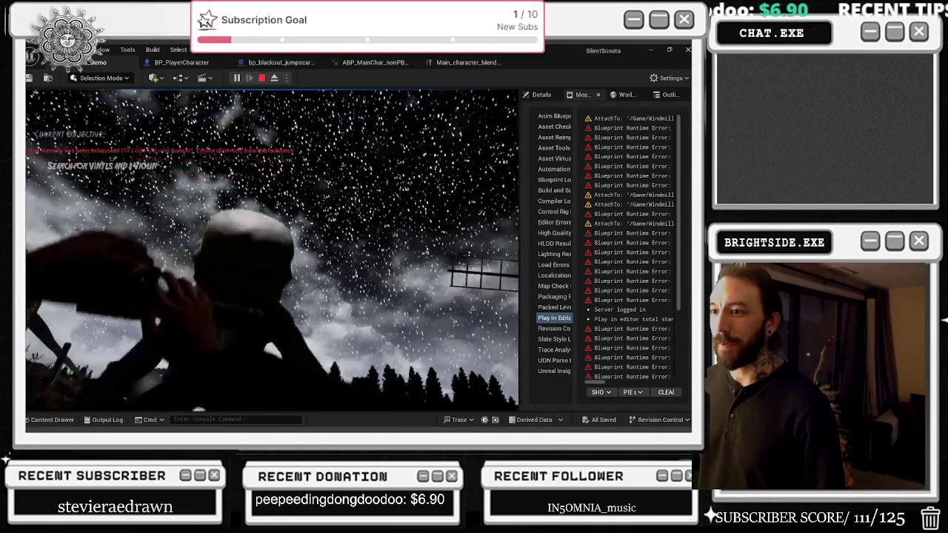
key(Escape)
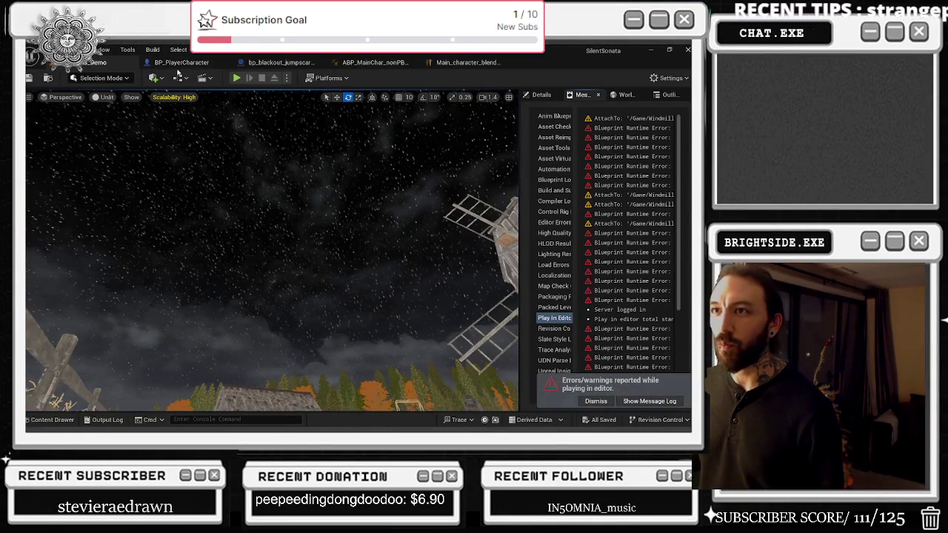
Show the SpringArm's Lag details with rotation lag speed 1.0 and dismiss the play errors notification.
click(178, 66)
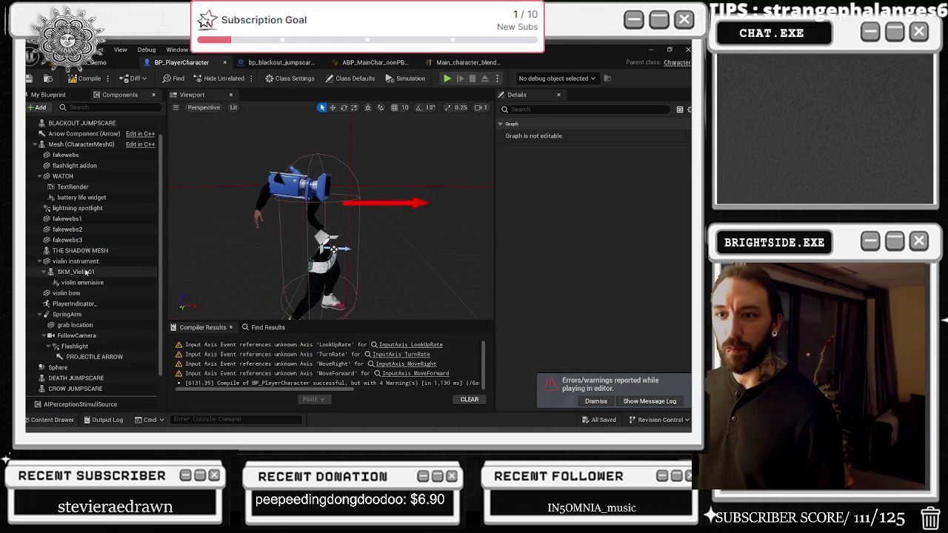
click(74, 260)
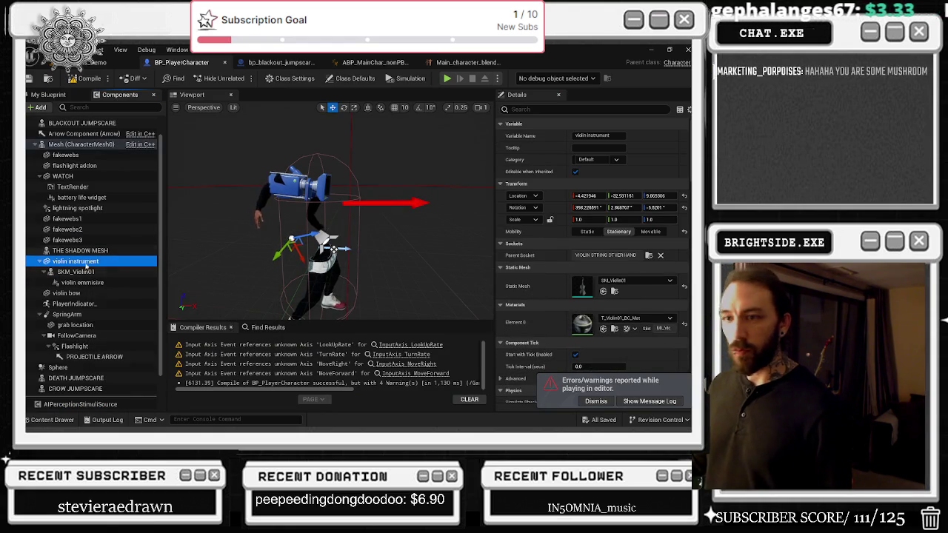
click(94, 313)
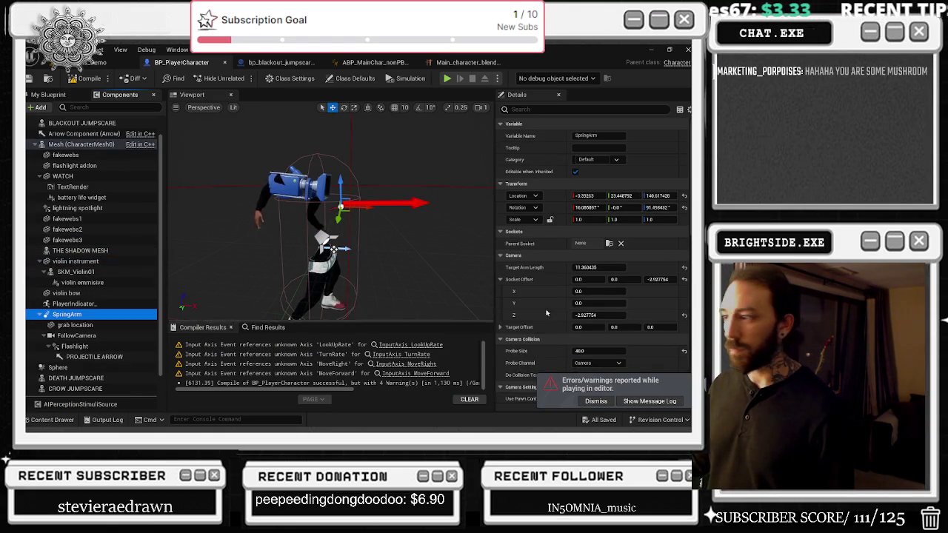
scroll(641, 324, down, 5)
scroll(642, 323, down, 4)
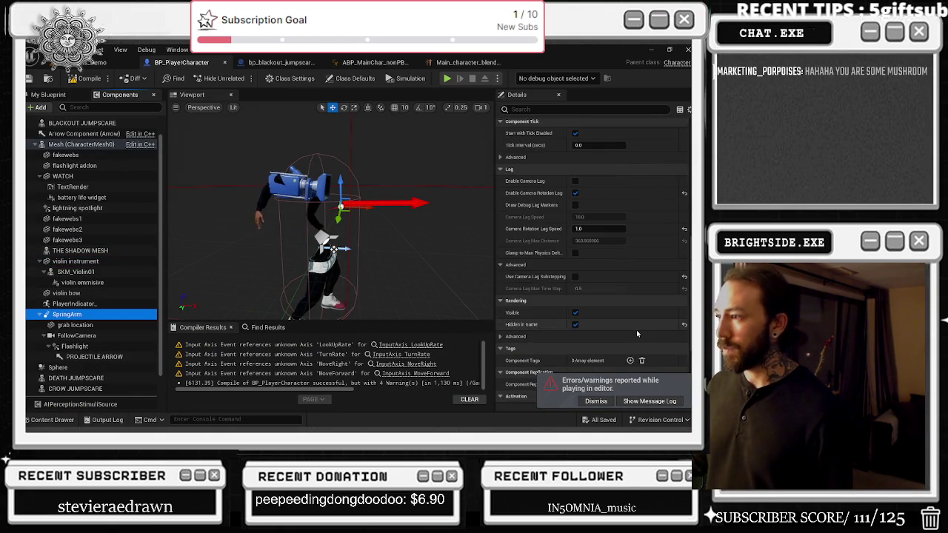
click(605, 403)
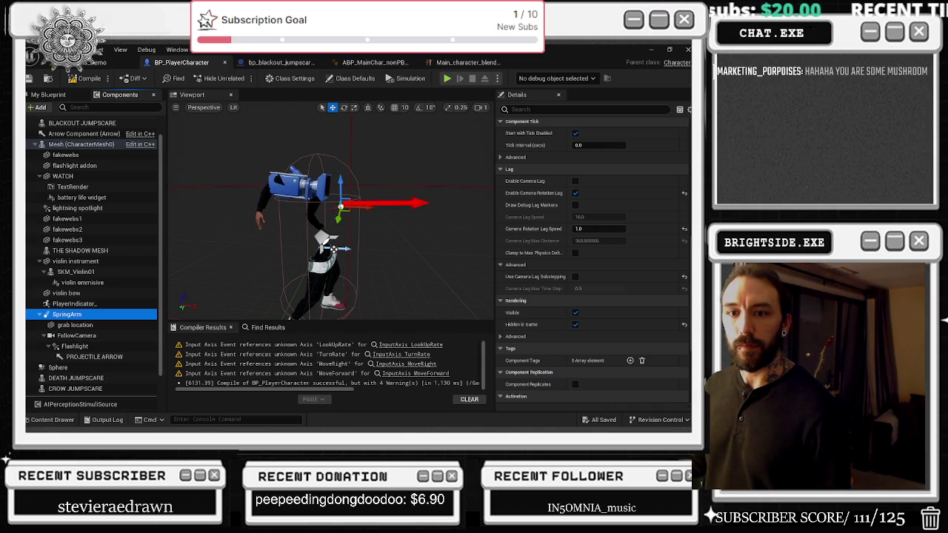
key(alt+Tab)
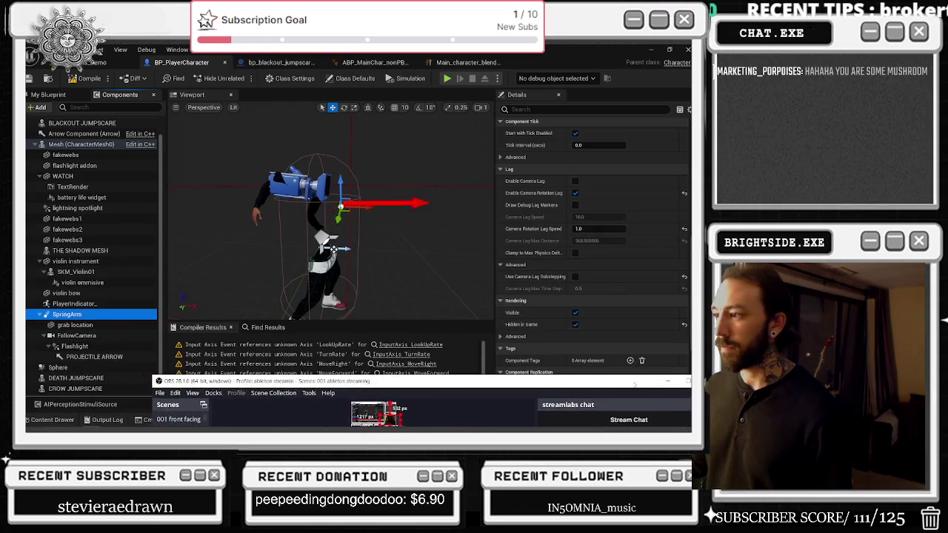
click(631, 421)
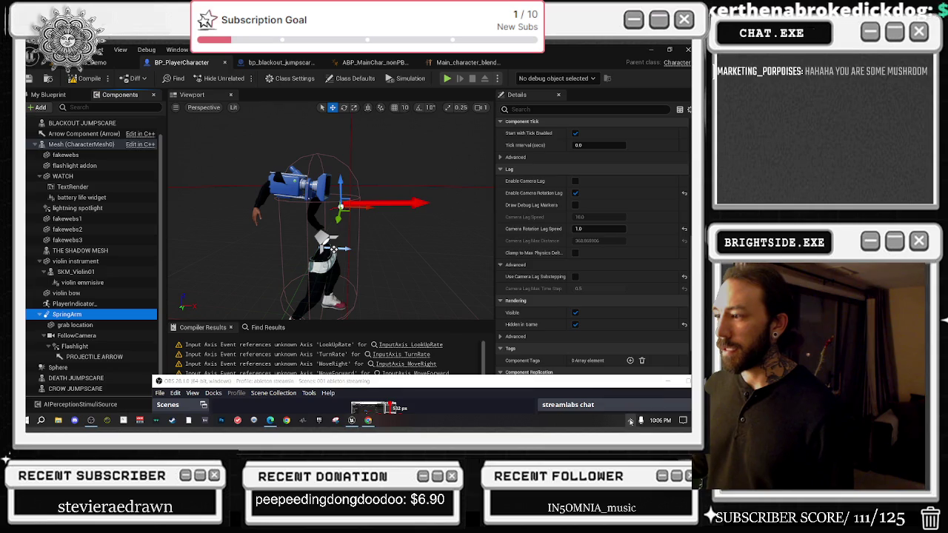
Save the snip of the lag settings to the Desktop as PNG, renaming Capture to 'drunk walking'.
right_click(615, 420)
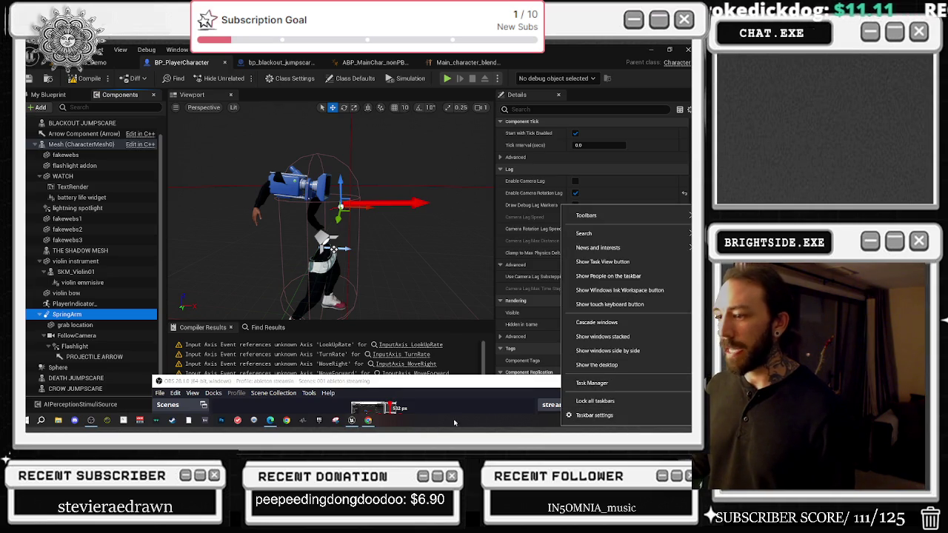
click(419, 428)
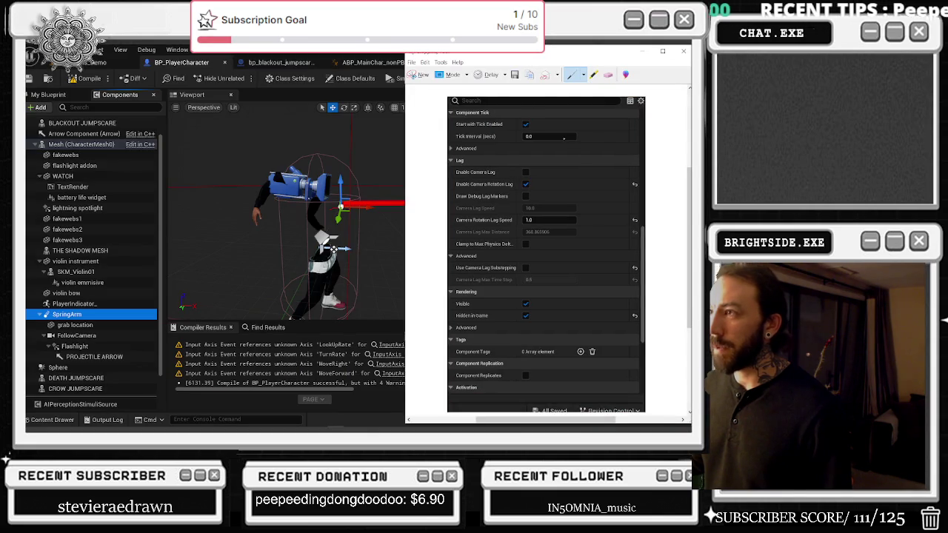
click(516, 75)
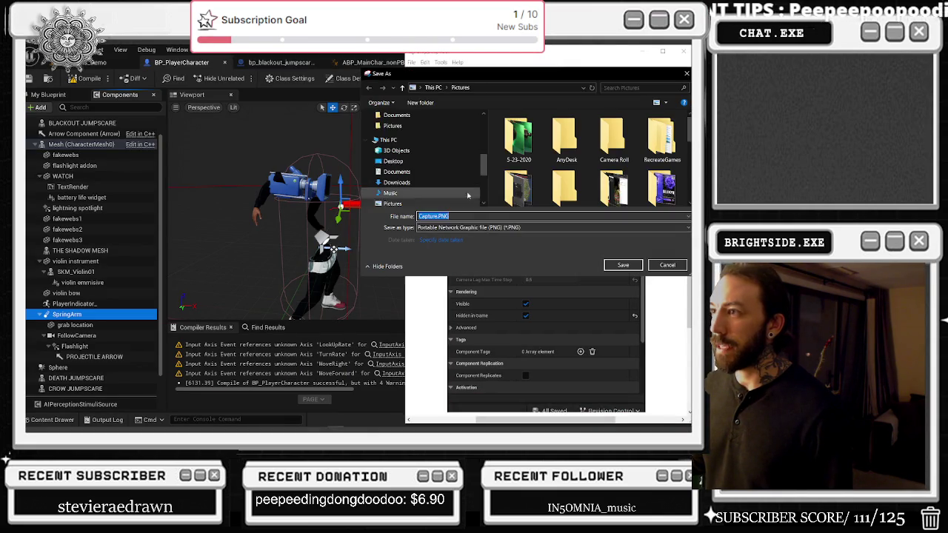
click(444, 216)
double_click(445, 216)
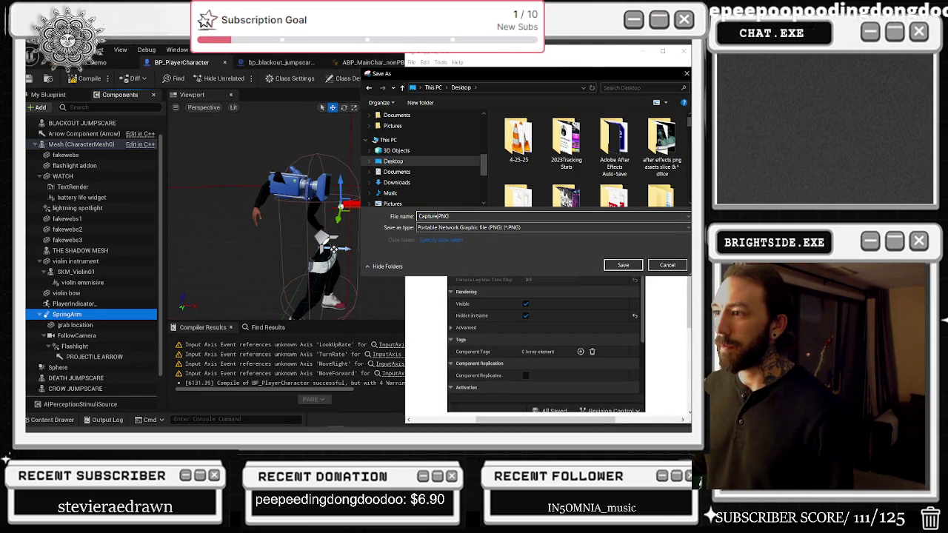
text(dra)
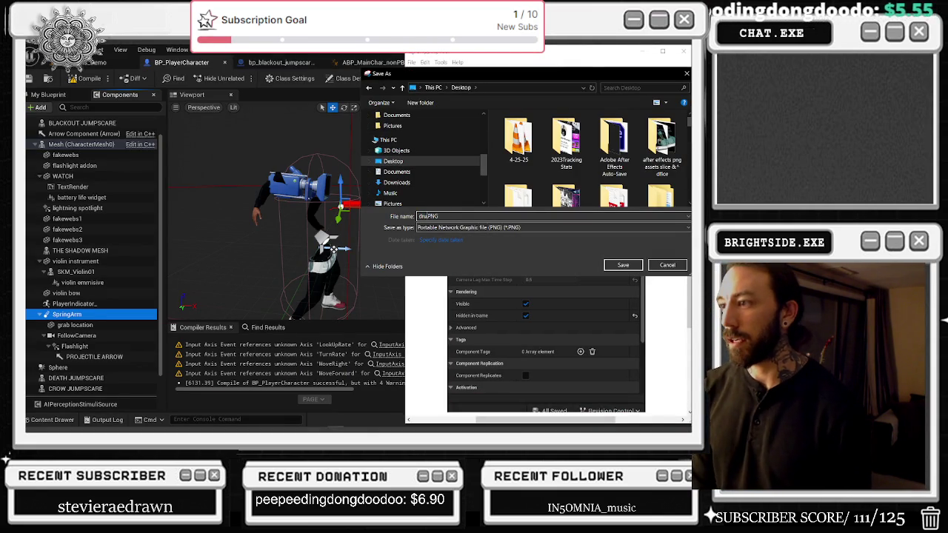